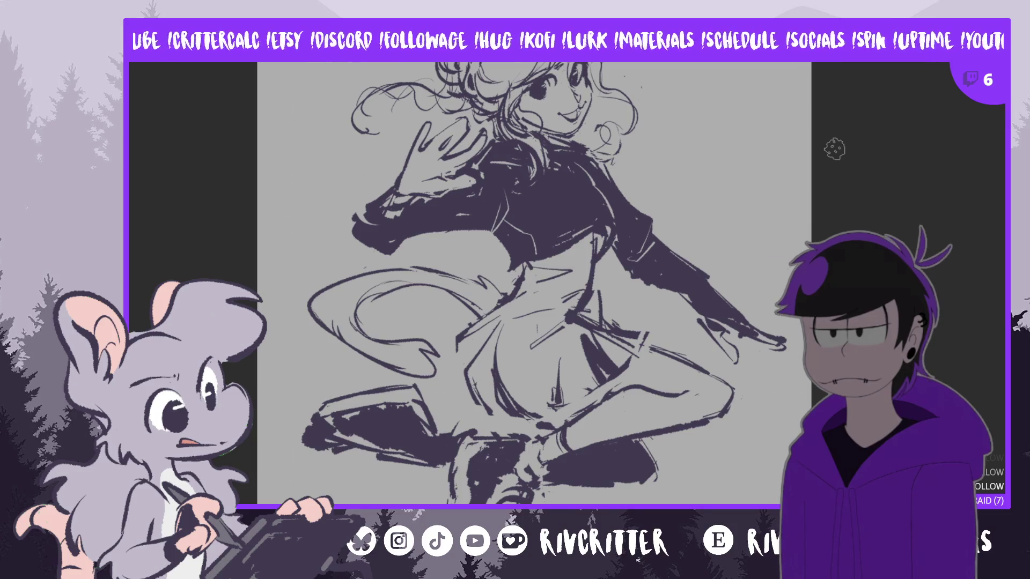
Scroll up until the hair buns and cat ears show, then mirror the view
scroll(544, 291, "up", 4)
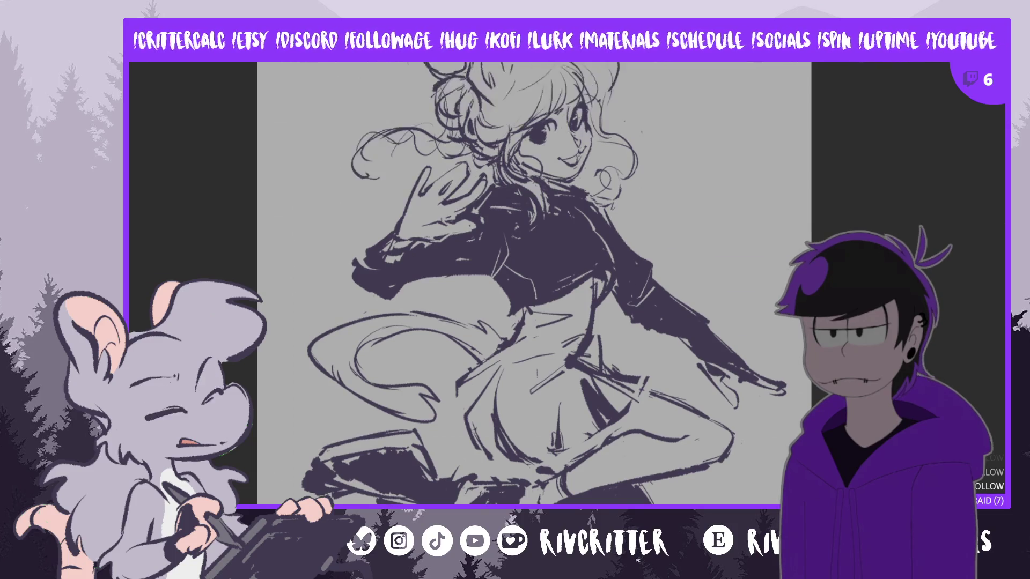
scroll(494, 95, "up", 1)
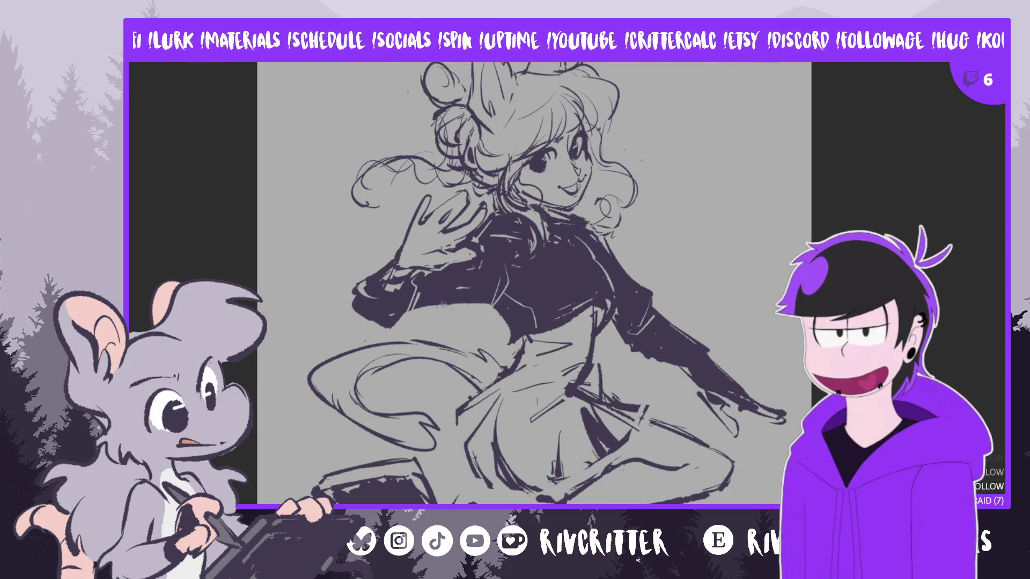
key("m")
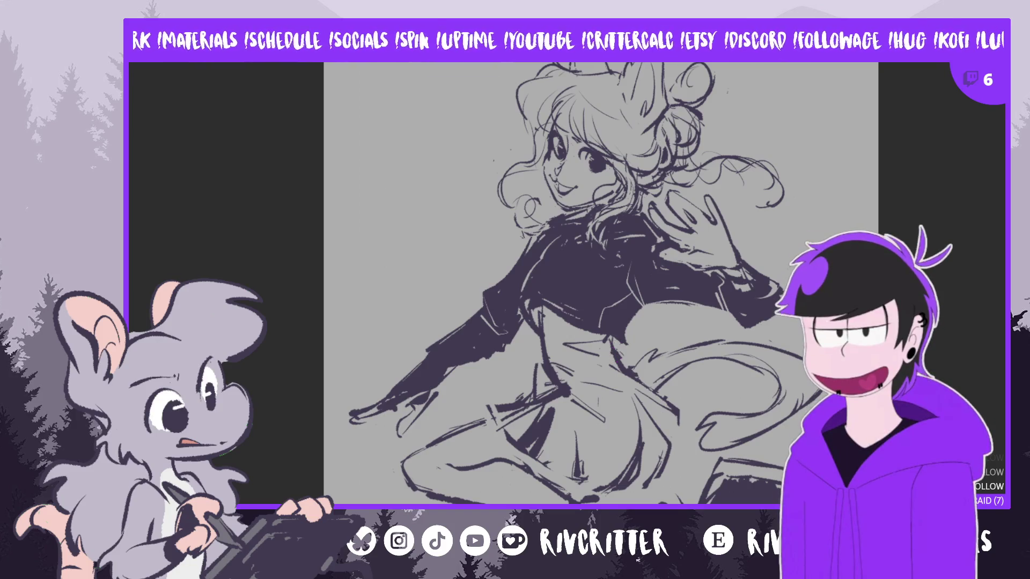
After checking the pose in the mirrored view, return the canvas to normal orientation
key("m")
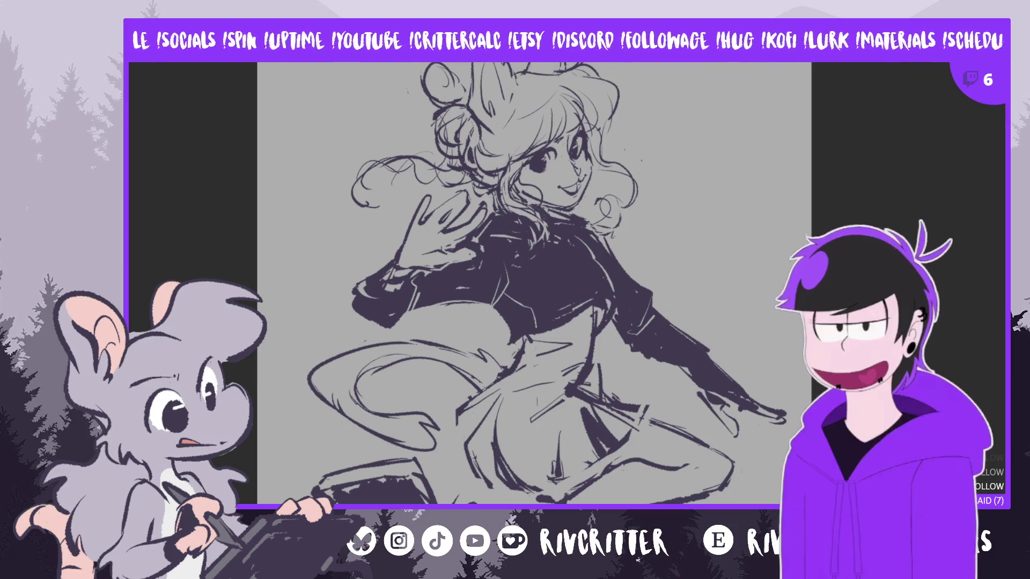
Sketch guide curves along the outstretched arm, reposition the lassoed gloved hand, and fill the glove dark
left_click_drag(688, 355, 707, 433)
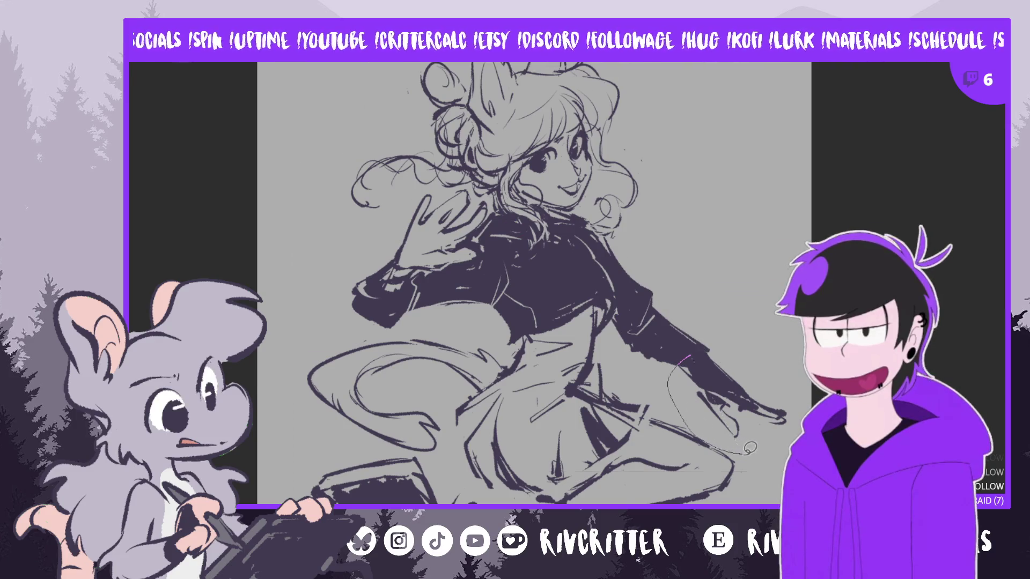
mouse_move(713, 338)
left_mouse_down()
mouse_move(674, 362)
mouse_move(716, 418)
mouse_move(775, 445)
mouse_move(804, 405)
mouse_move(796, 387)
left_mouse_up()
key("ctrl+t")
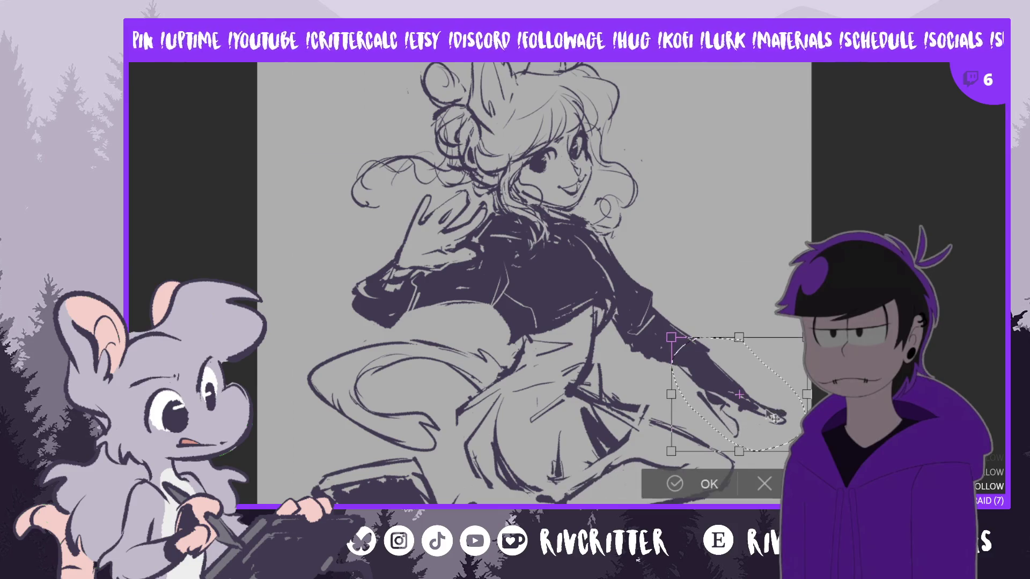
left_click(681, 486)
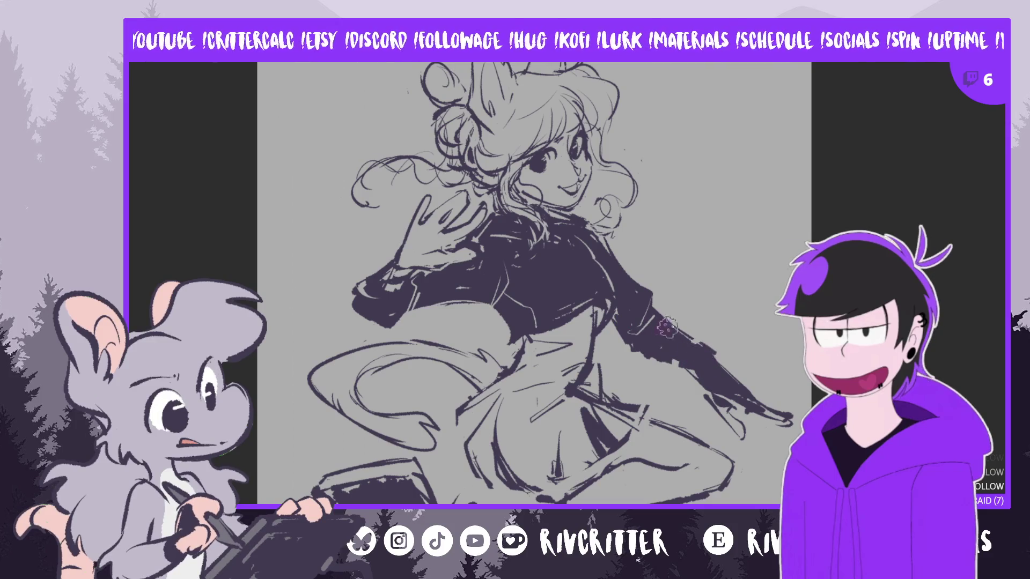
mouse_move(661, 346)
left_mouse_down()
mouse_move(676, 365)
mouse_move(697, 349)
left_mouse_up()
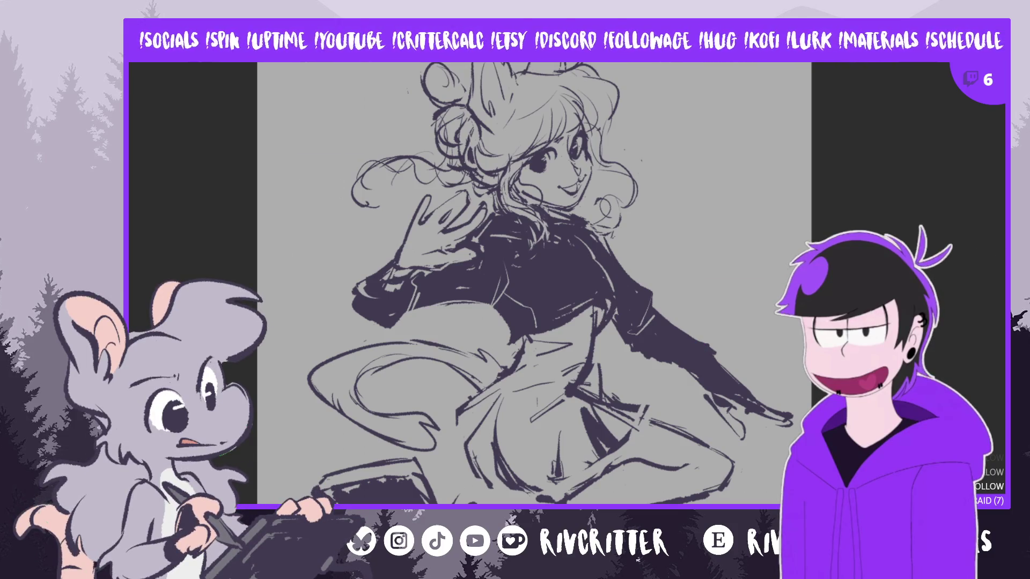
Toggle the mirrored canvas view on and off twice to check the waving girl
key("h")
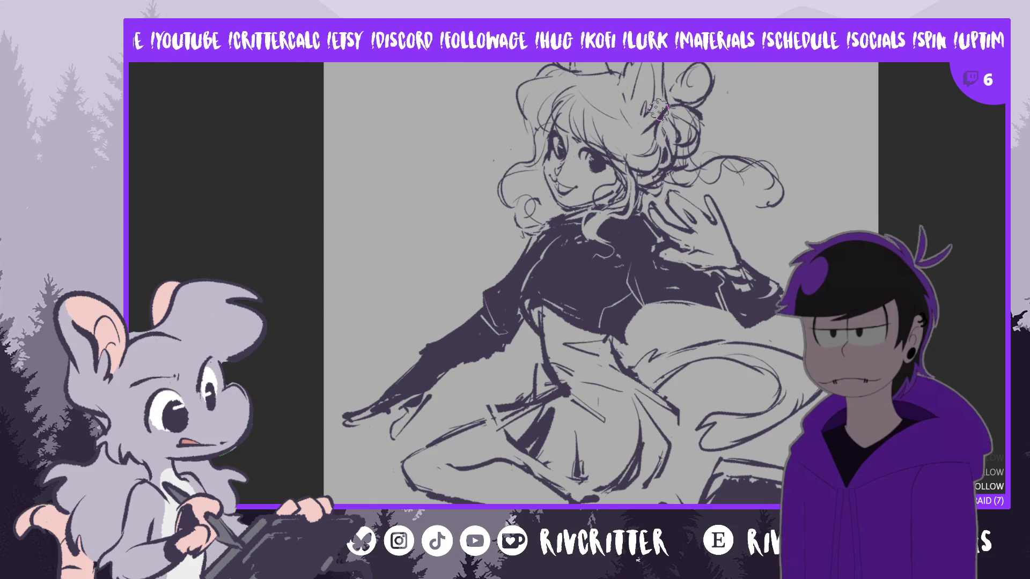
key("m")
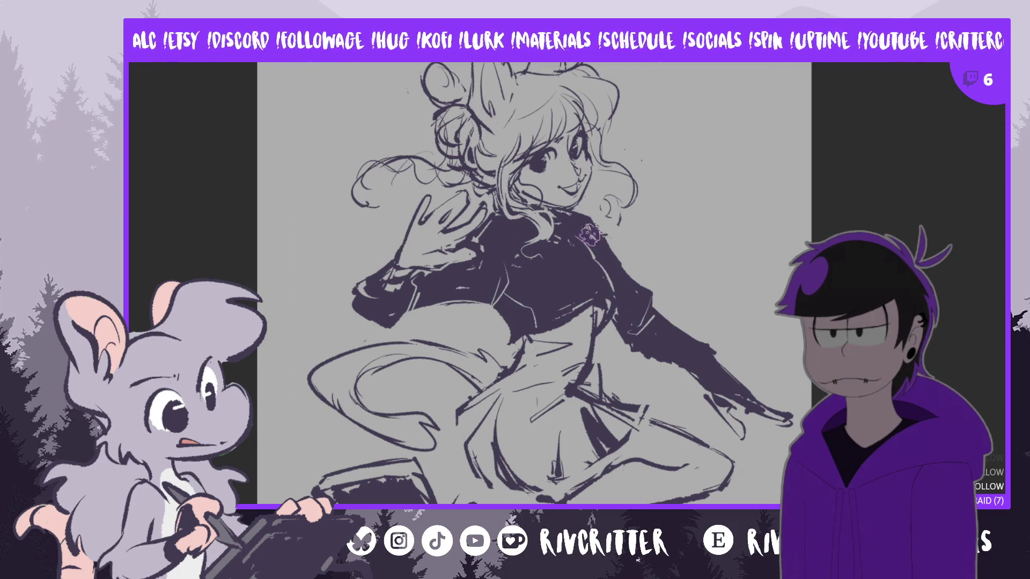
key("m")
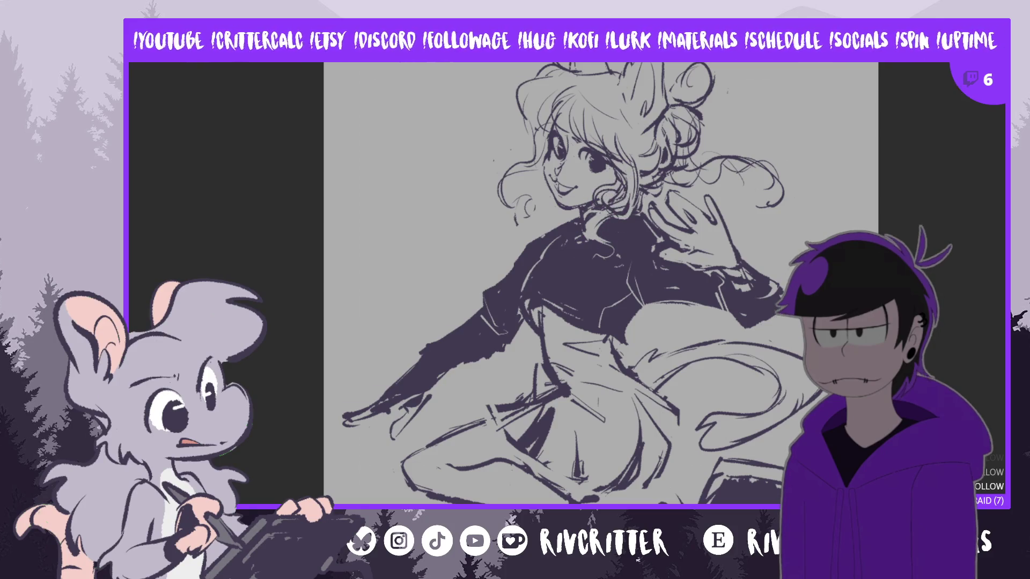
key("m")
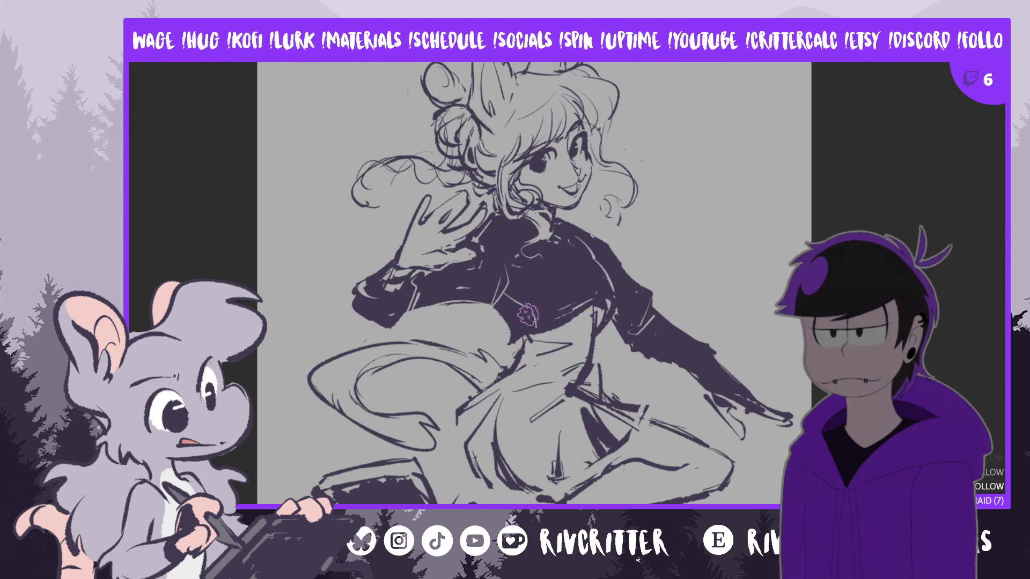
key("m")
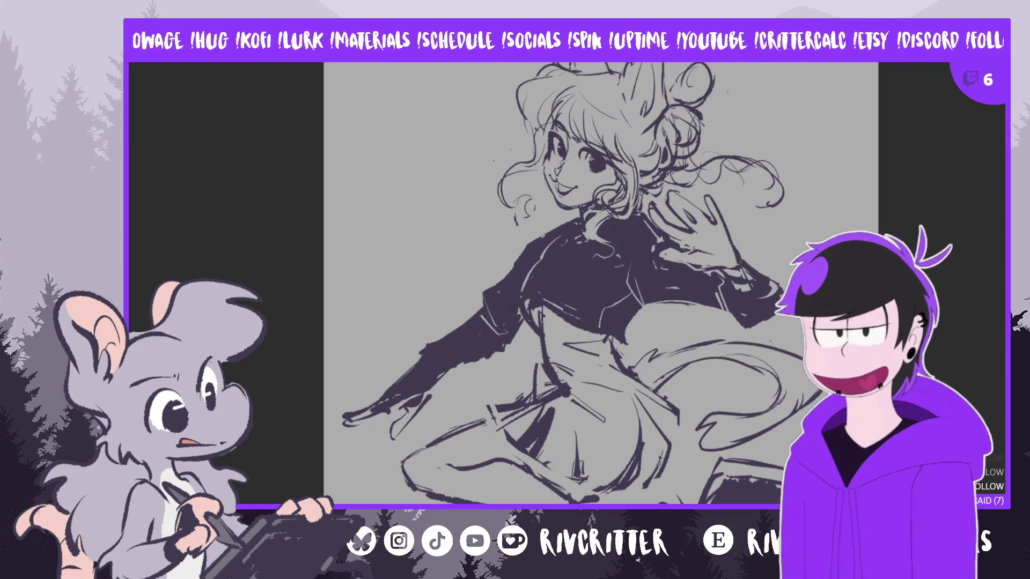
key("m")
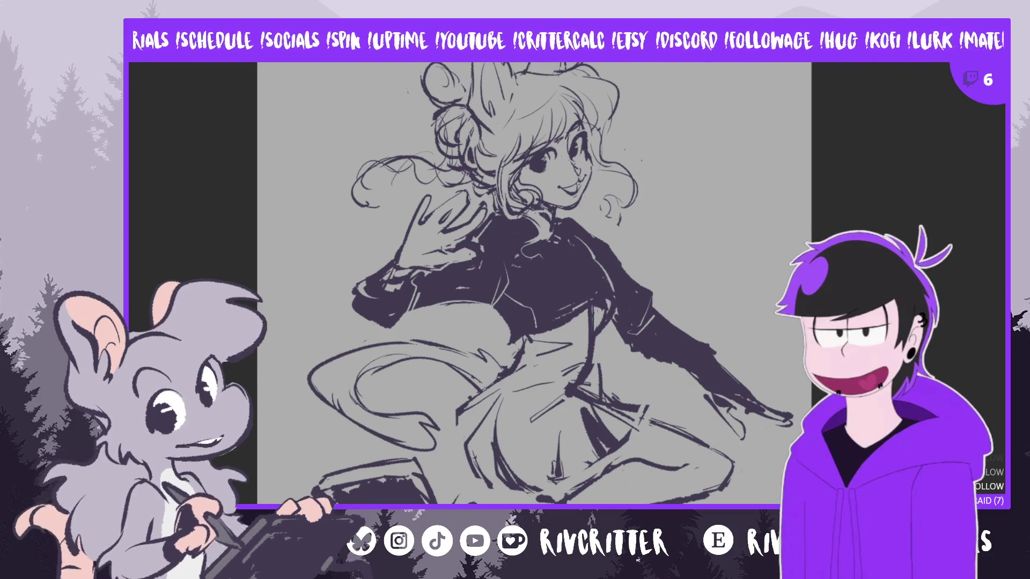
mouse_move(386, 327)
left_mouse_down()
mouse_move(376, 330)
mouse_move(322, 80)
mouse_move(724, 268)
mouse_move(804, 410)
left_mouse_up()
Lasso the head and upper body, rotate slightly counter-clockwise, nudge up-left, then deselect
mouse_move(644, 485)
left_mouse_down()
mouse_move(601, 462)
mouse_move(515, 467)
mouse_move(491, 453)
left_mouse_up()
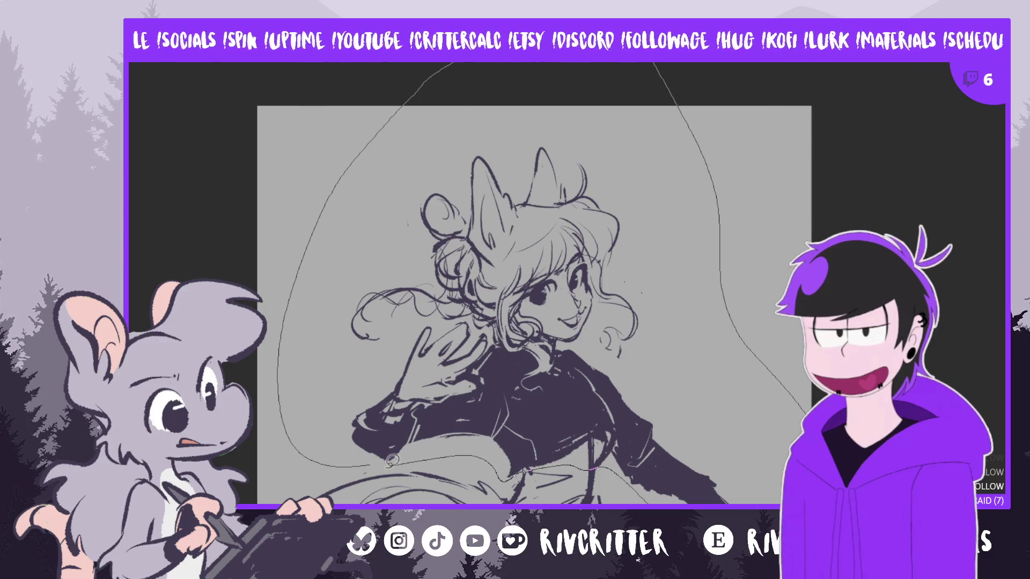
left_click_drag(392, 459, 389, 461)
key("ctrl+t")
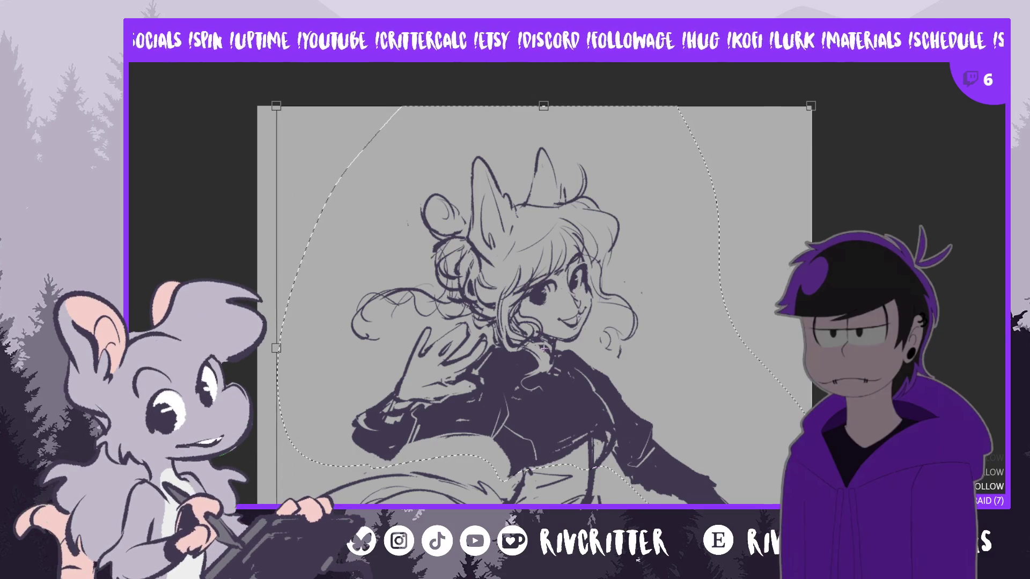
left_click_drag(837, 96, 826, 82)
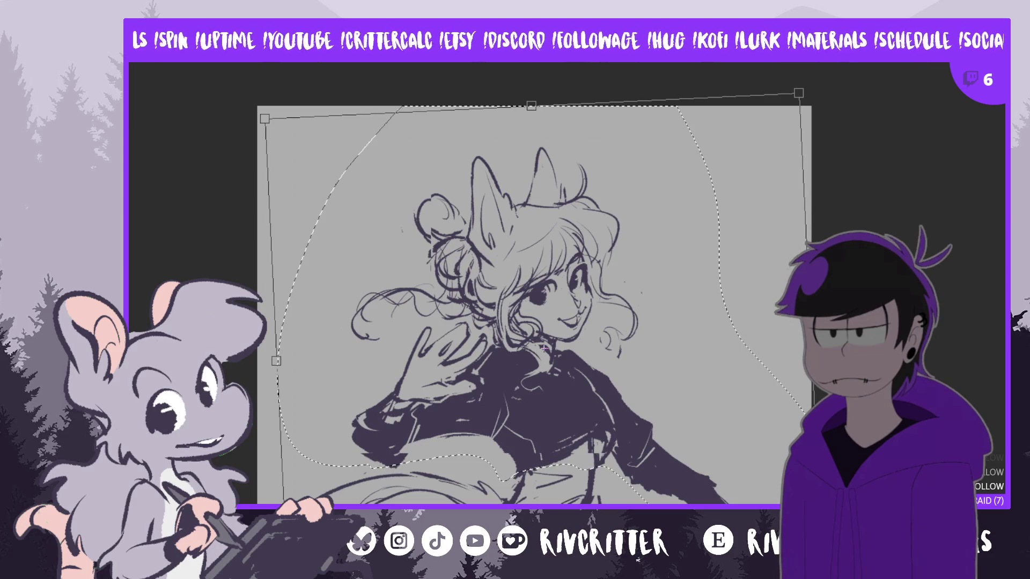
left_click_drag(712, 493, 667, 473)
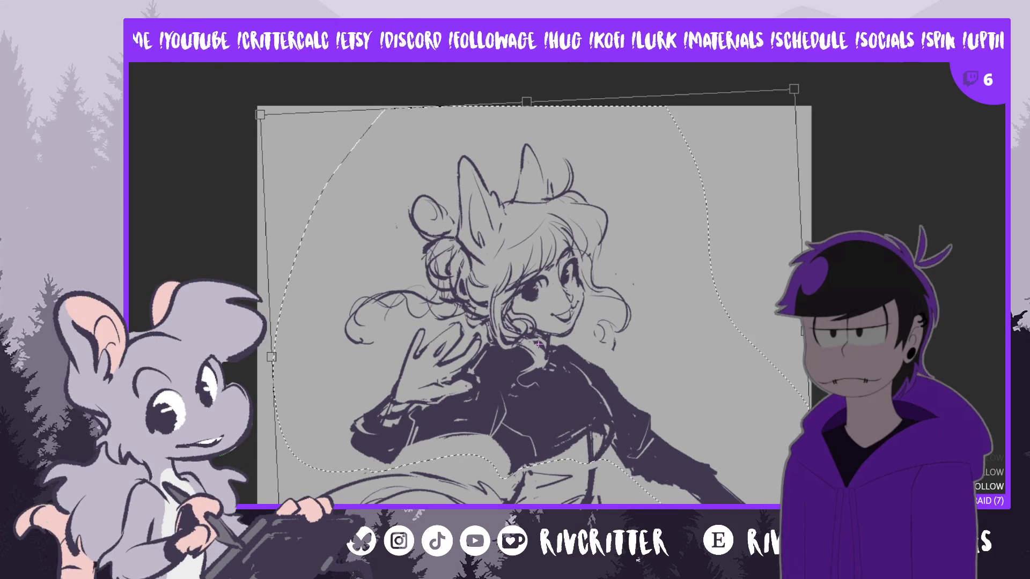
key("Return")
key("m")
key("ctrl+d")
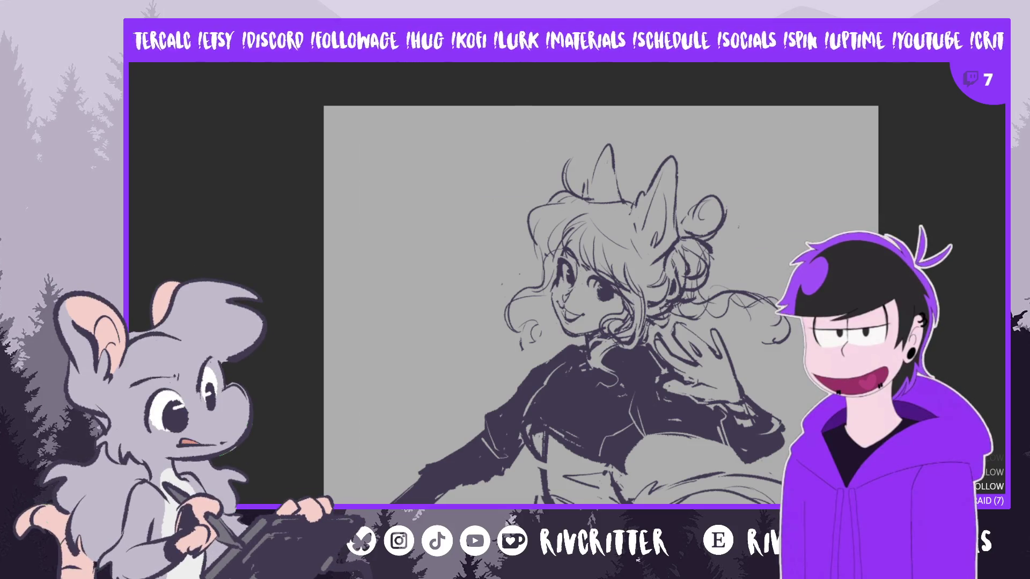
Redraw the ear charm as a clearer cookie shape, checking the sketch in mirrored view
scroll(600, 306, "down", 3)
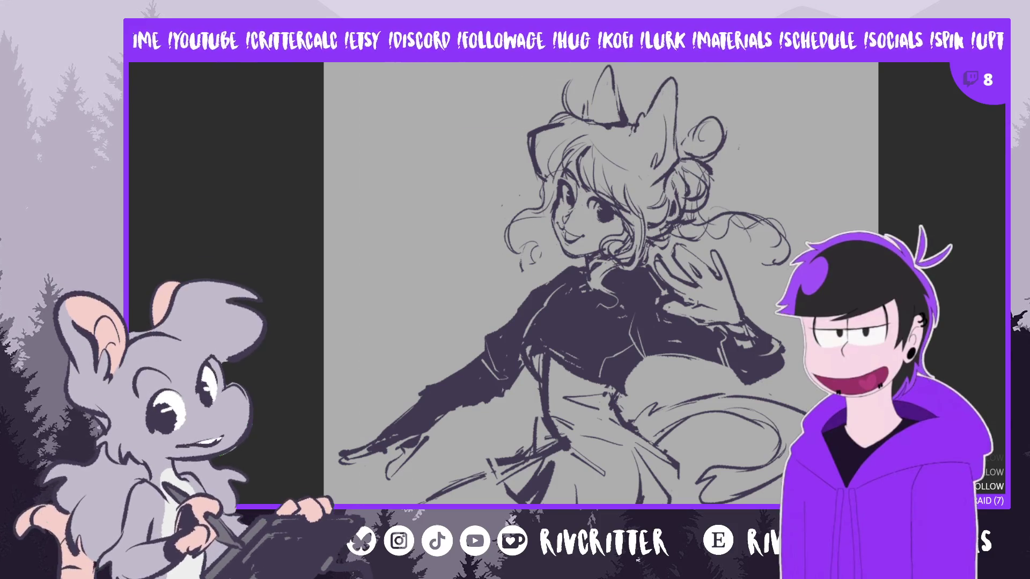
key("m")
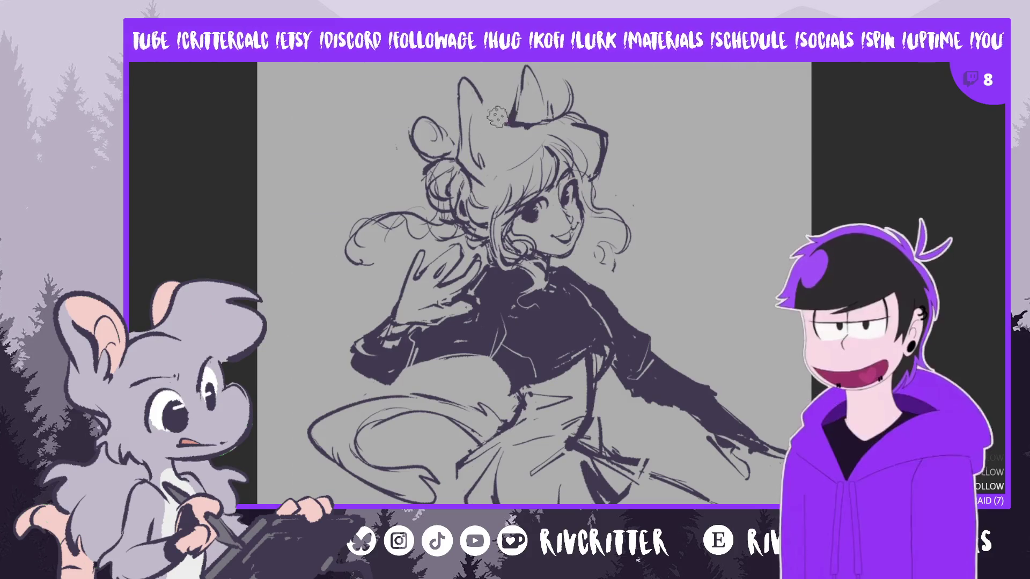
mouse_move(494, 144)
left_mouse_down()
mouse_move(490, 110)
mouse_move(505, 157)
mouse_move(523, 156)
mouse_move(531, 100)
mouse_move(478, 93)
mouse_move(496, 153)
left_mouse_up()
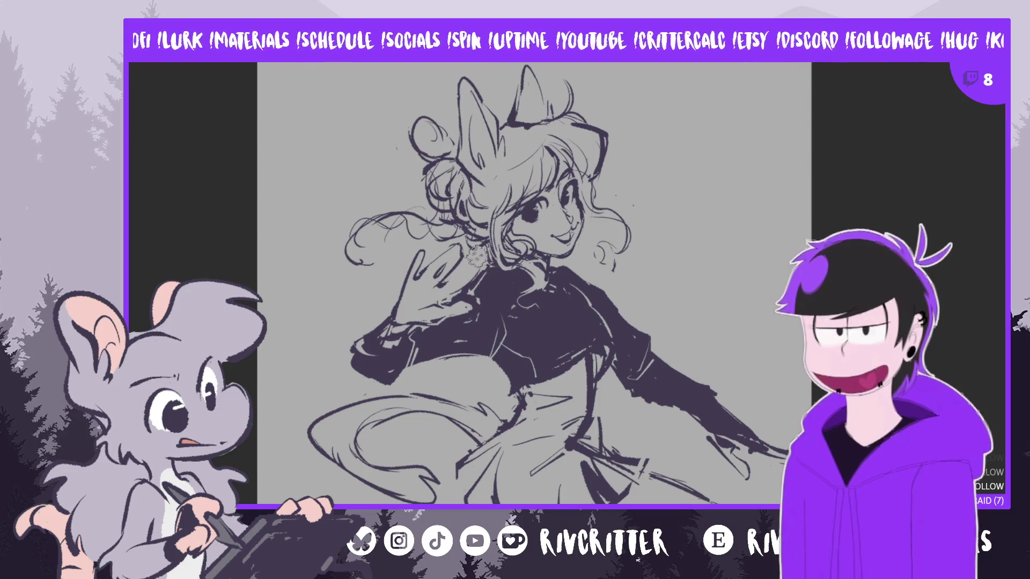
key("m")
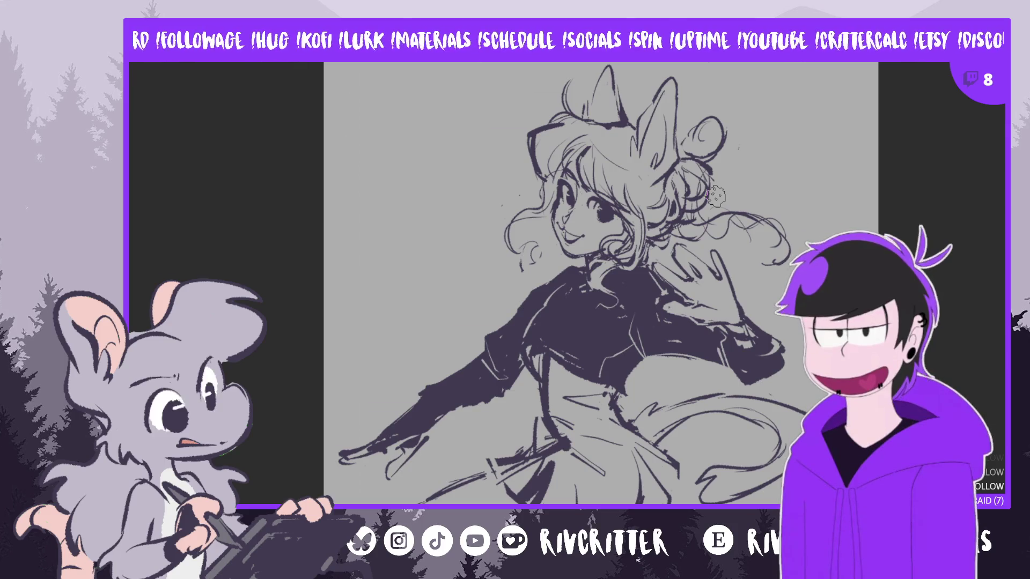
key("h")
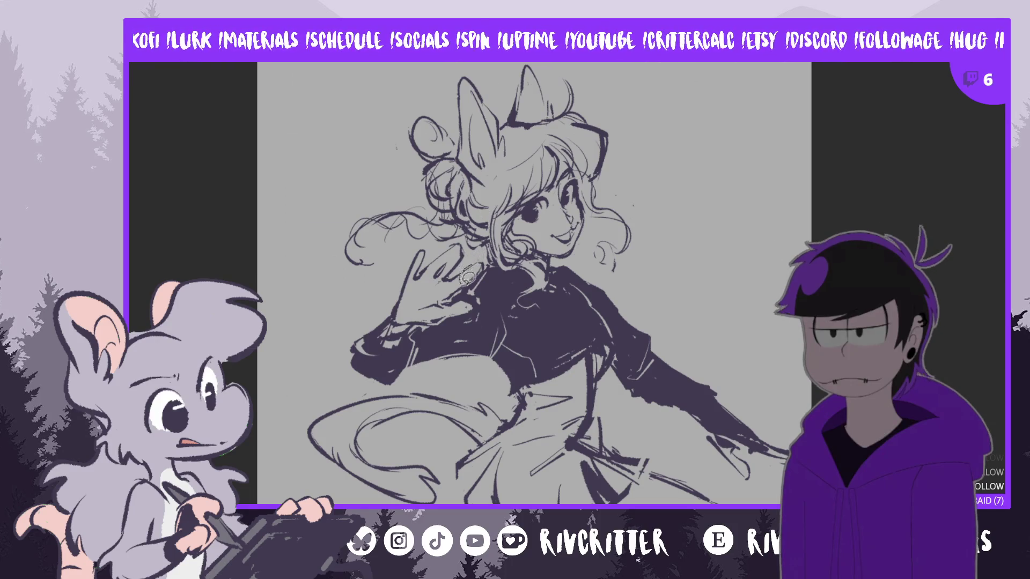
Discard a stray hand selection and layer transform, then lasso loosely around the girl's head
mouse_move(468, 277)
left_mouse_down()
mouse_move(485, 263)
mouse_move(472, 255)
mouse_move(471, 288)
left_mouse_up()
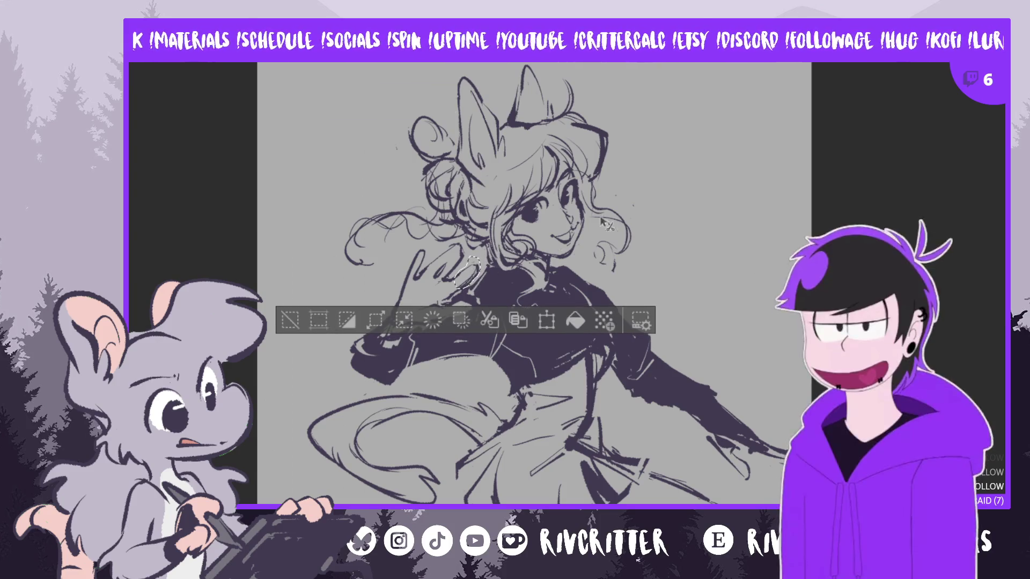
key("ctrl+d")
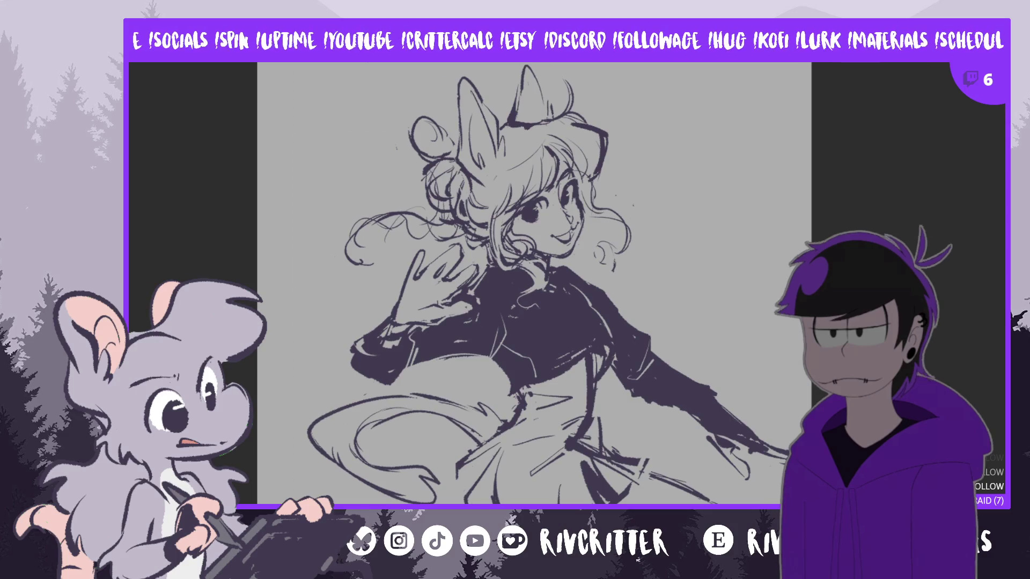
key("ctrl+t")
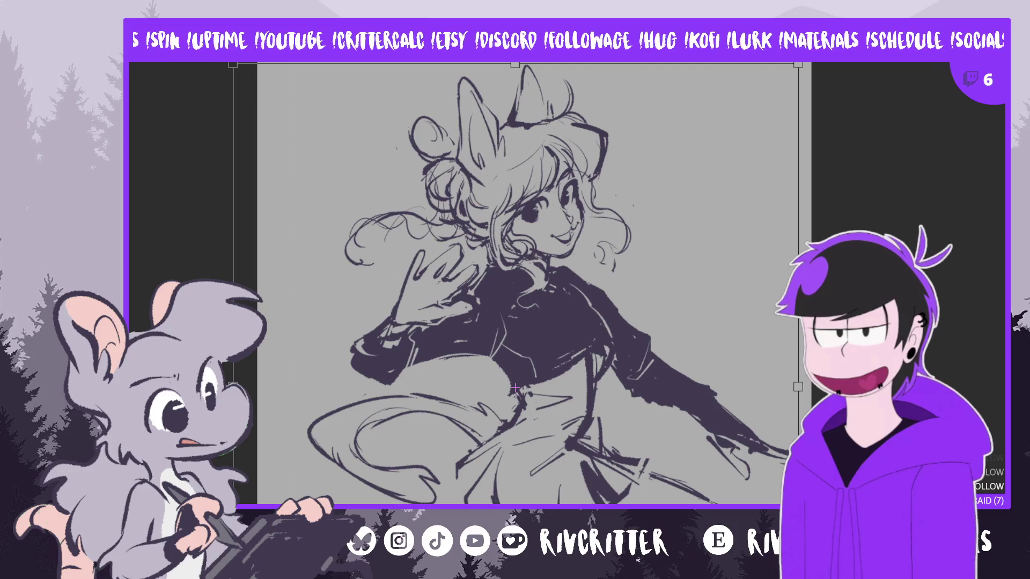
key("Return")
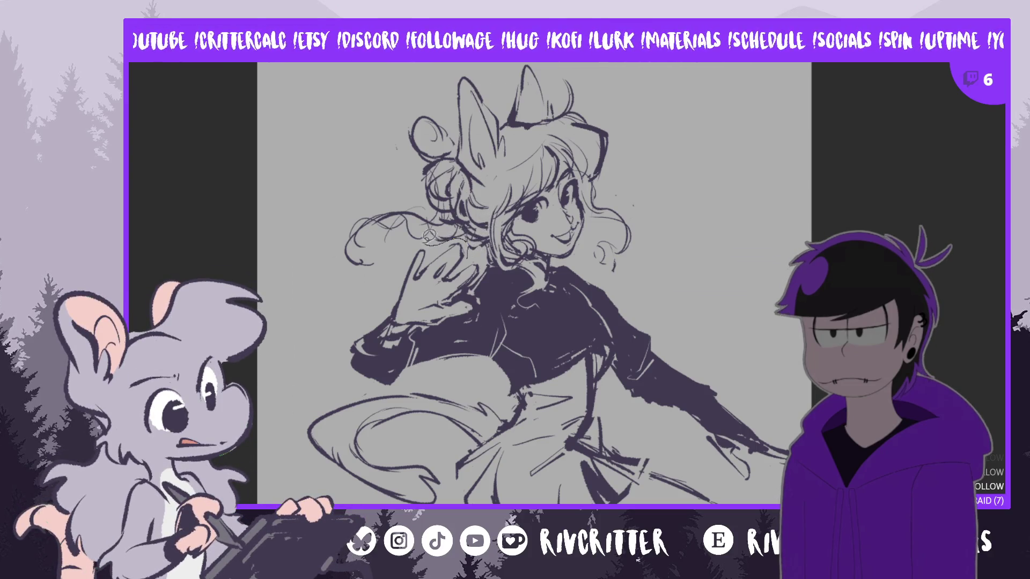
mouse_move(429, 236)
left_mouse_down()
mouse_move(315, 263)
mouse_move(537, 56)
mouse_move(644, 281)
mouse_move(594, 258)
mouse_move(559, 262)
mouse_move(538, 294)
mouse_move(541, 315)
mouse_move(515, 292)
mouse_move(491, 238)
left_mouse_up()
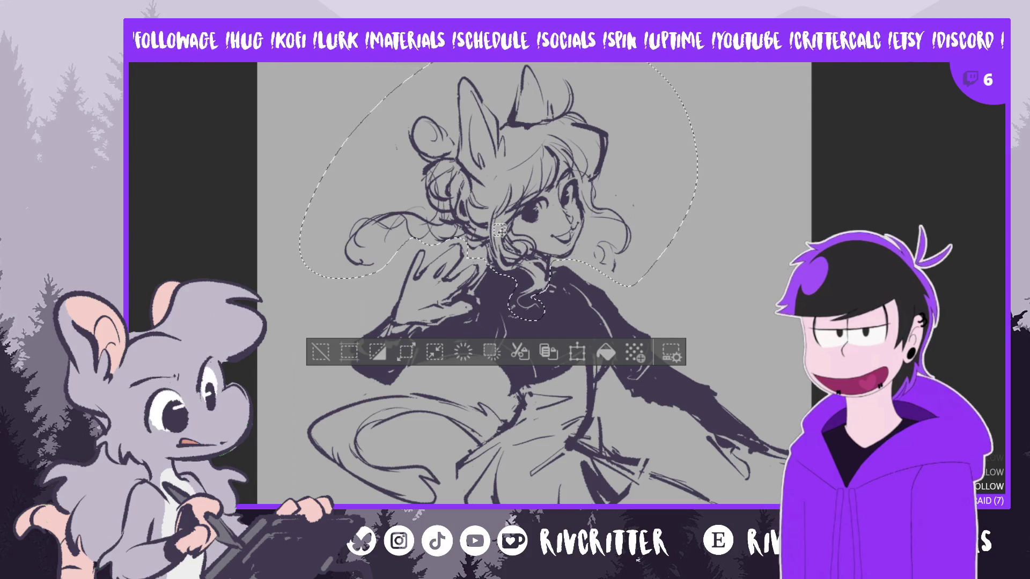
Rotate the selected head about 9° clockwise, apply it, and deselect
key("ctrl+t")
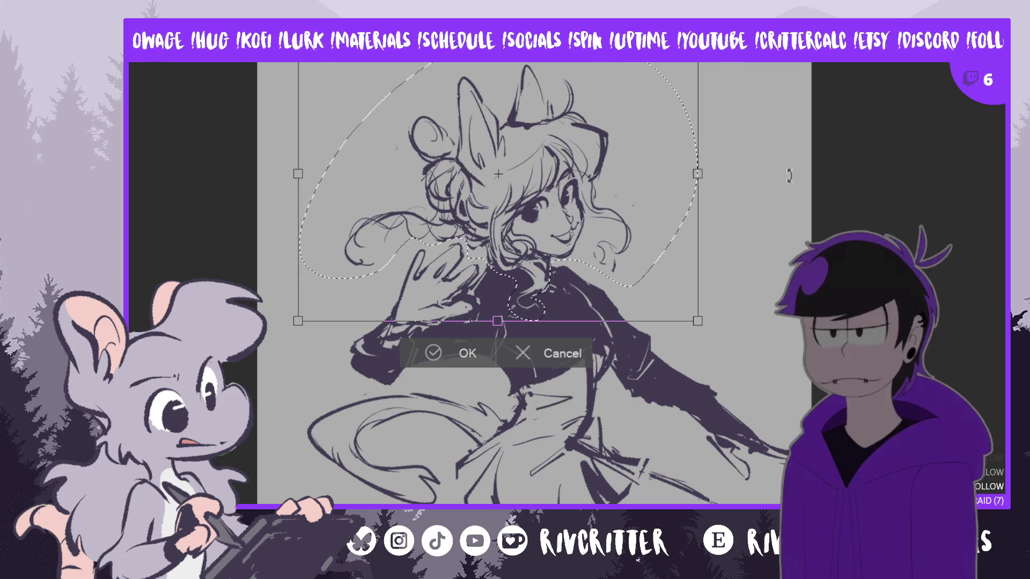
left_click_drag(750, 214, 739, 255)
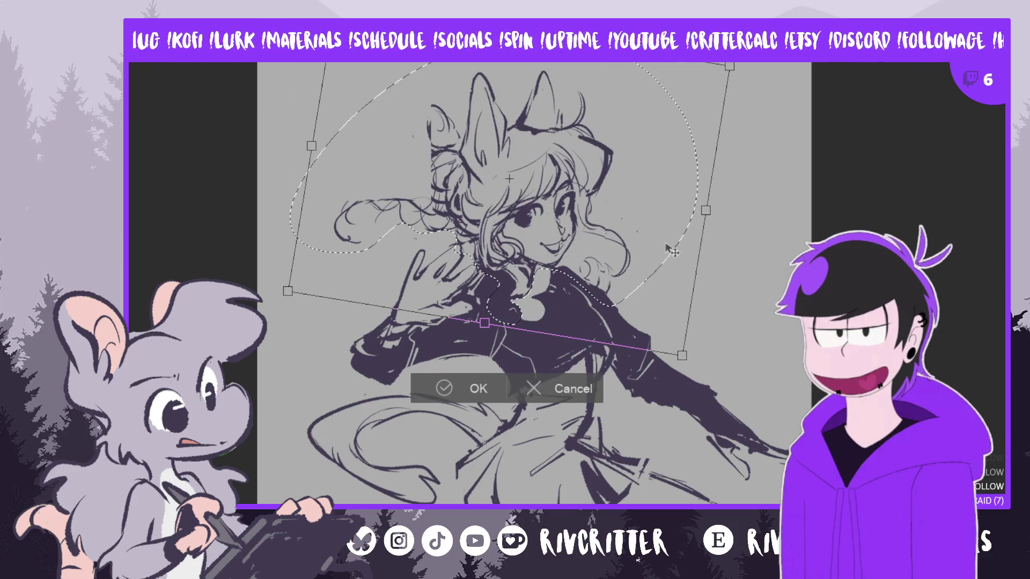
key("Return")
key("ctrl+d")
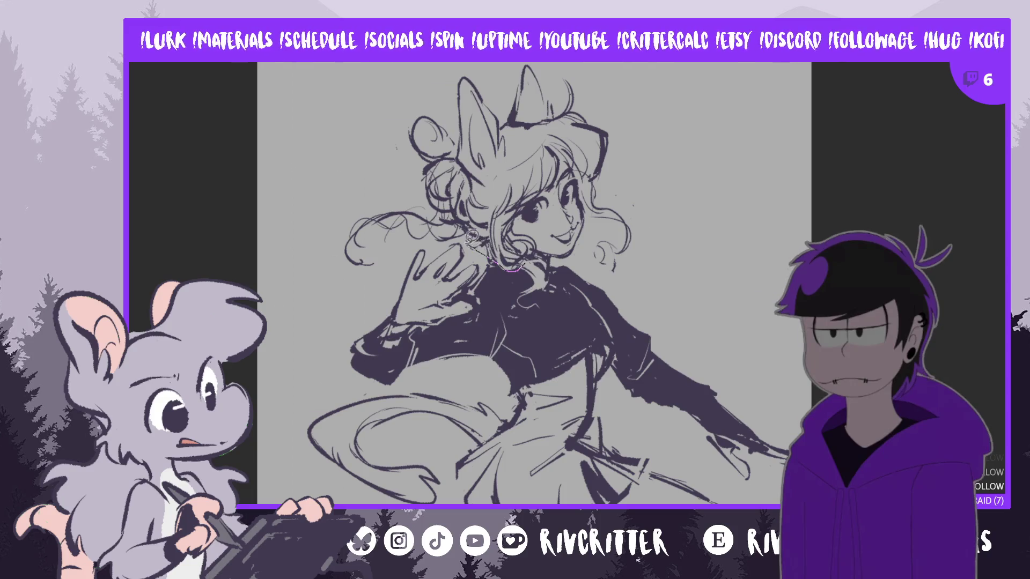
Reselect the head, rotate it about 16° clockwise, and warp the face into place
mouse_move(386, 268)
left_mouse_down()
mouse_move(325, 214)
mouse_move(660, 99)
mouse_move(617, 271)
mouse_move(551, 250)
left_mouse_up()
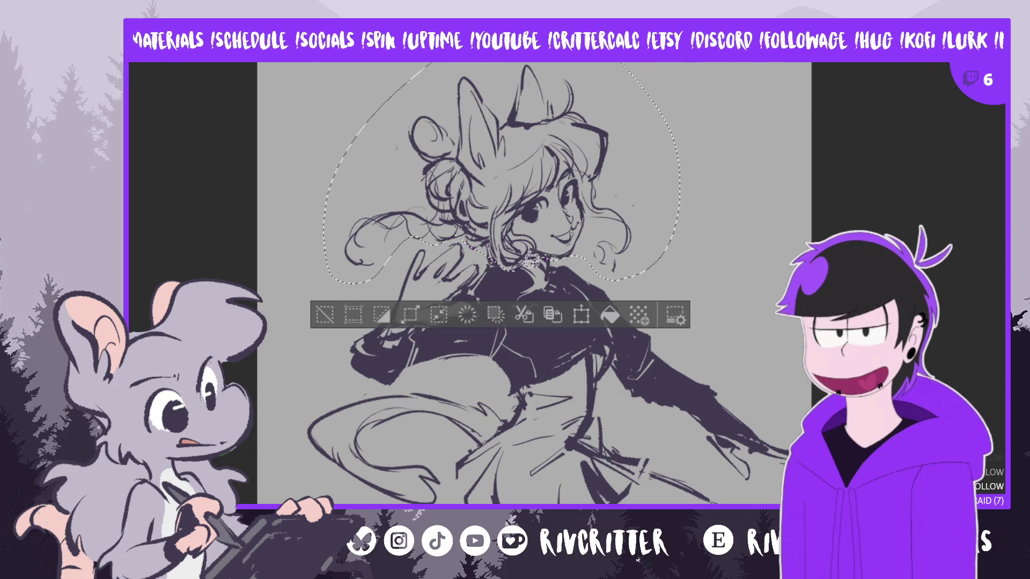
key("ctrl+t")
left_click_drag(769, 162, 730, 239)
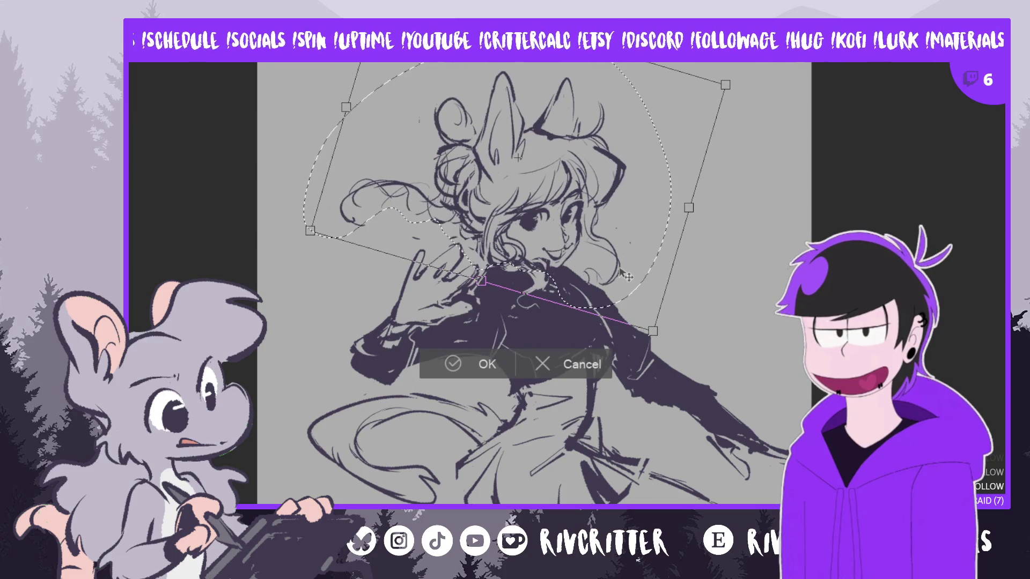
key("h")
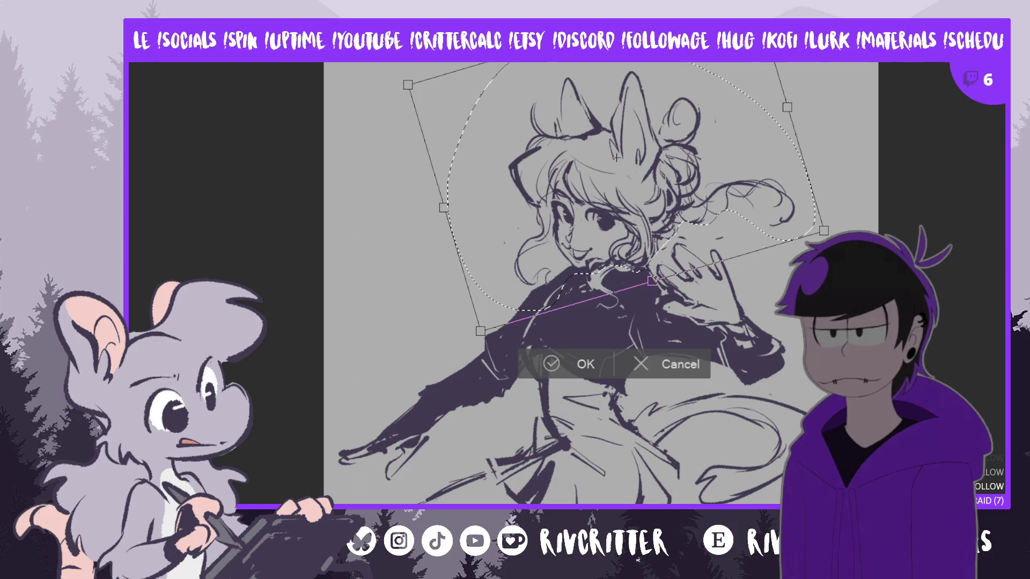
scroll(828, 213, "down", 3)
scroll(643, 271, "up", 4)
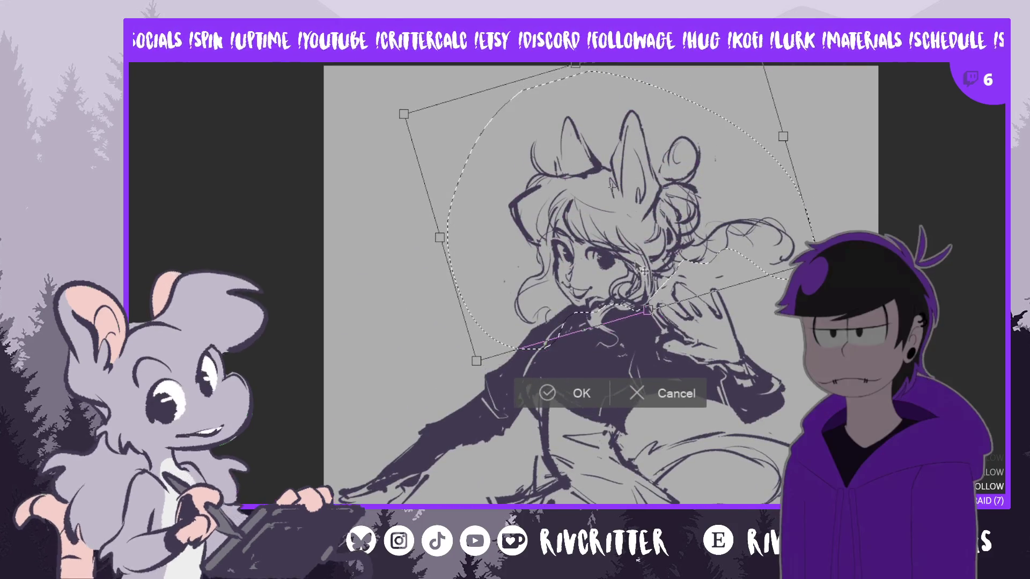
left_click_drag(643, 271, 653, 294)
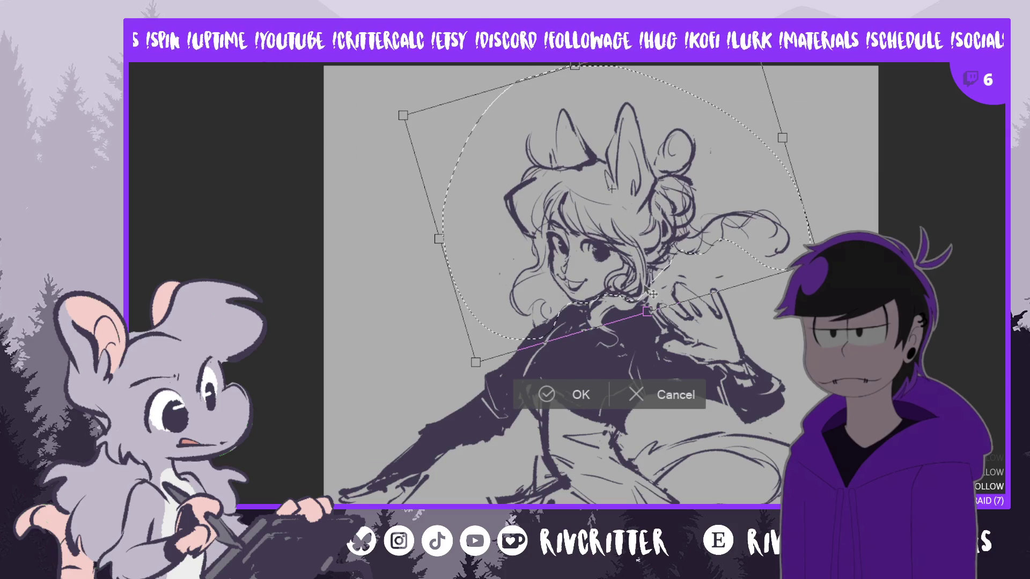
left_click(558, 396)
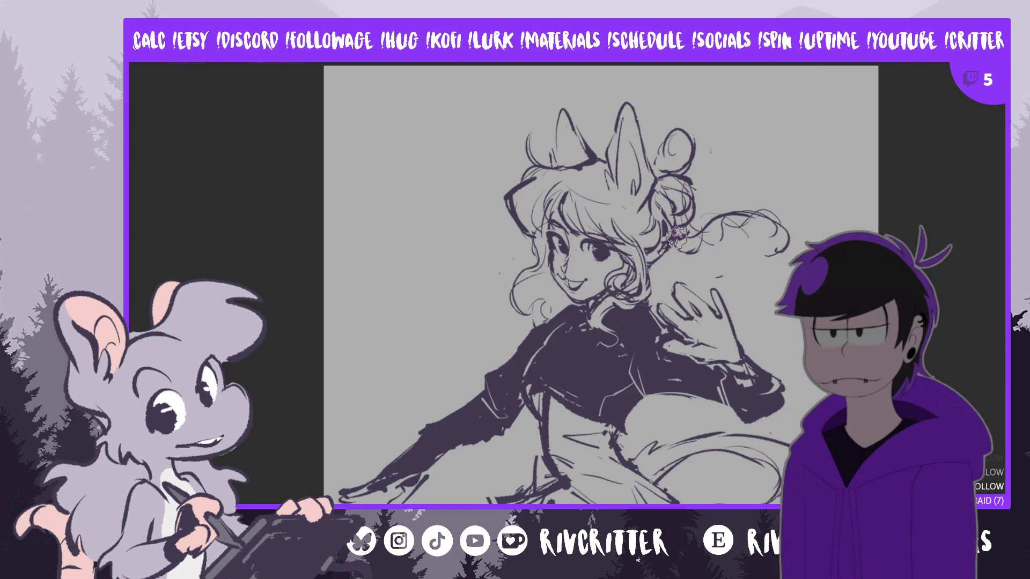
Add a dark stroke above the extended arm and fill its sleeve with dark purple
key("m")
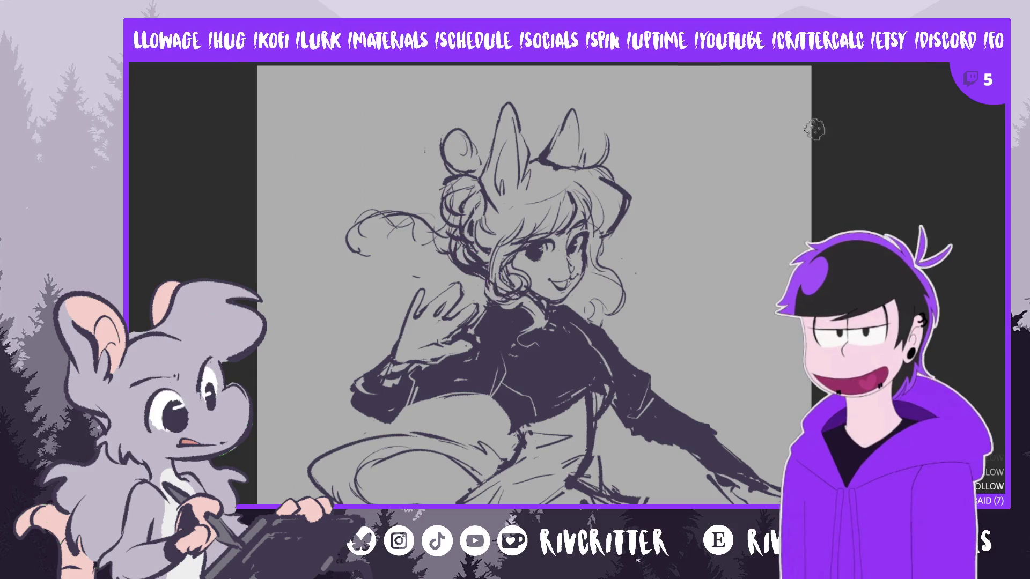
scroll(534, 290, "down", 3)
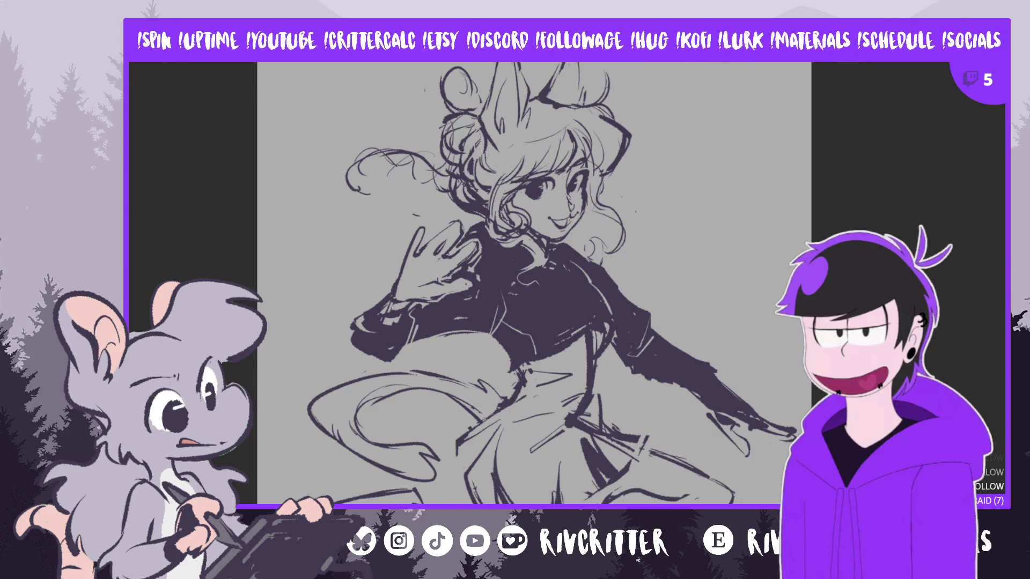
key("m")
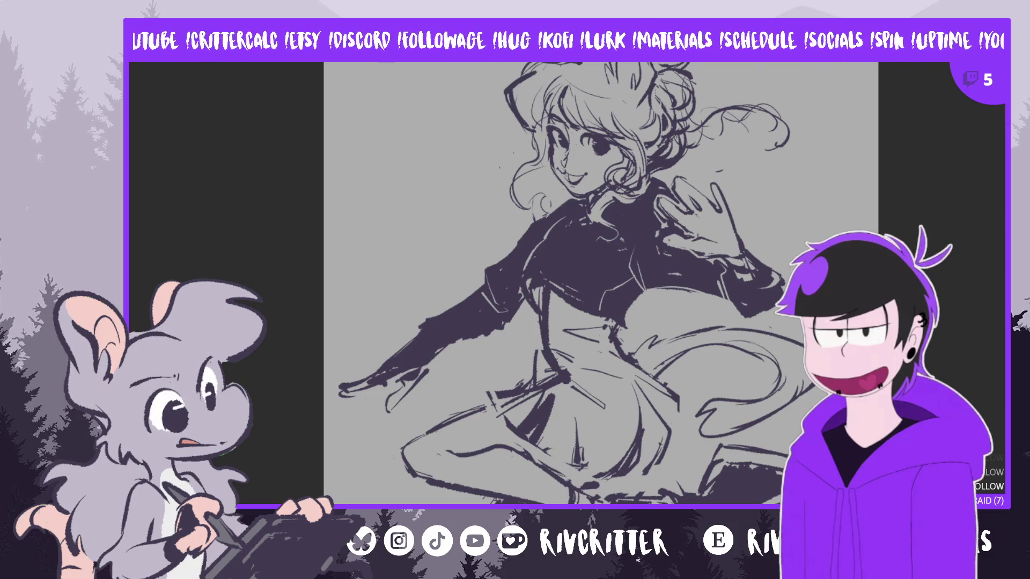
mouse_move(397, 337)
left_mouse_down()
mouse_move(464, 306)
mouse_move(397, 339)
left_mouse_up()
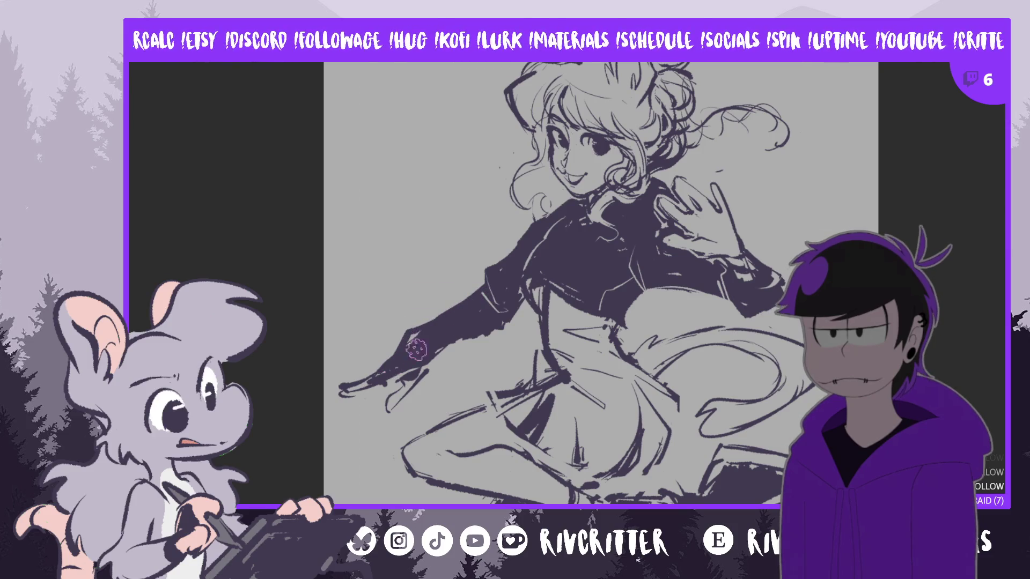
mouse_move(453, 328)
left_mouse_down()
mouse_move(403, 346)
mouse_move(429, 341)
mouse_move(436, 308)
mouse_move(437, 317)
left_mouse_up()
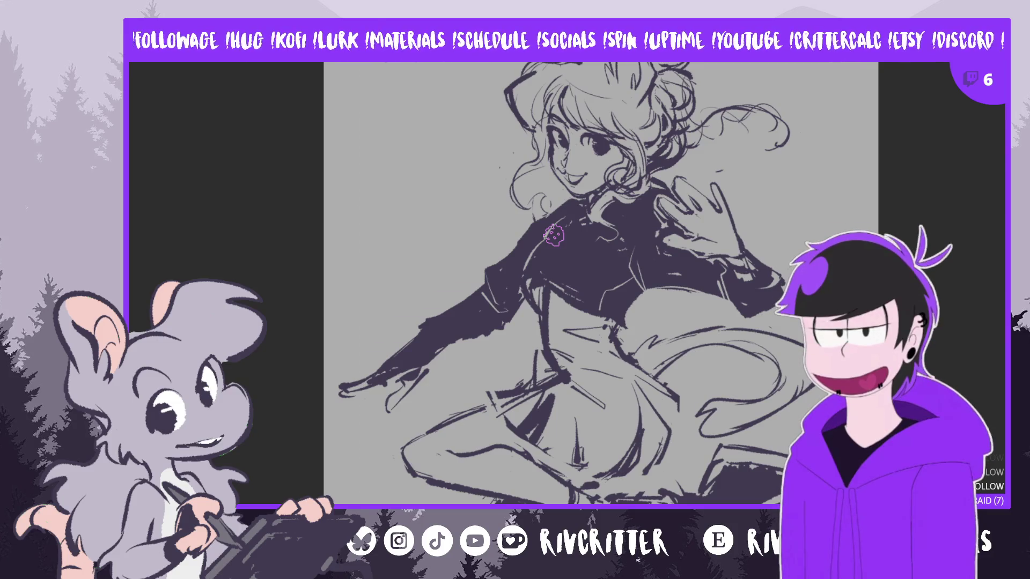
Unflip the view, lasso the outstretched gloved hand, rotate it to a new angle, and deselect
key("m")
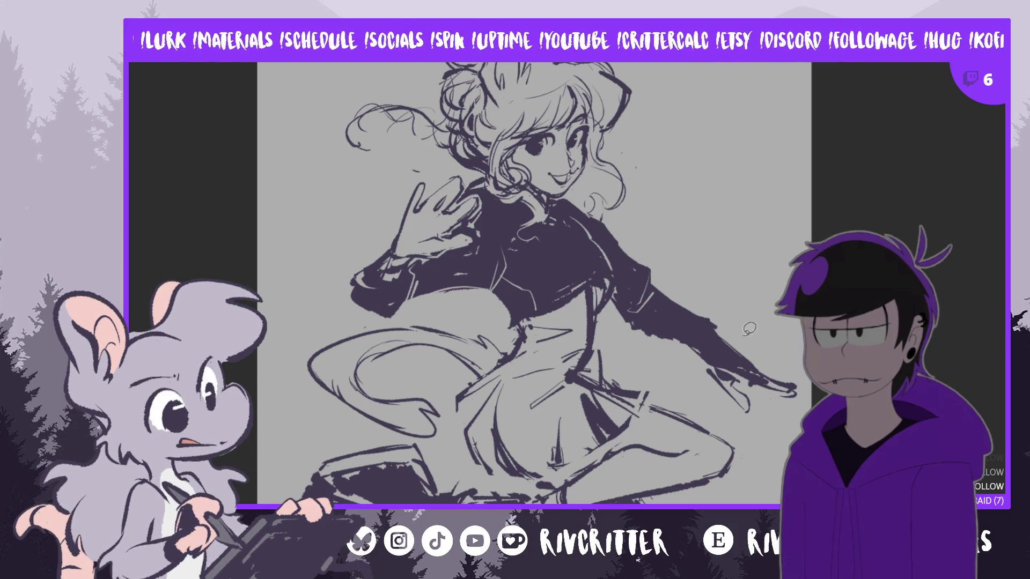
mouse_move(731, 322)
left_mouse_down()
mouse_move(691, 343)
mouse_move(745, 418)
mouse_move(801, 335)
left_mouse_up()
key("ctrl+t")
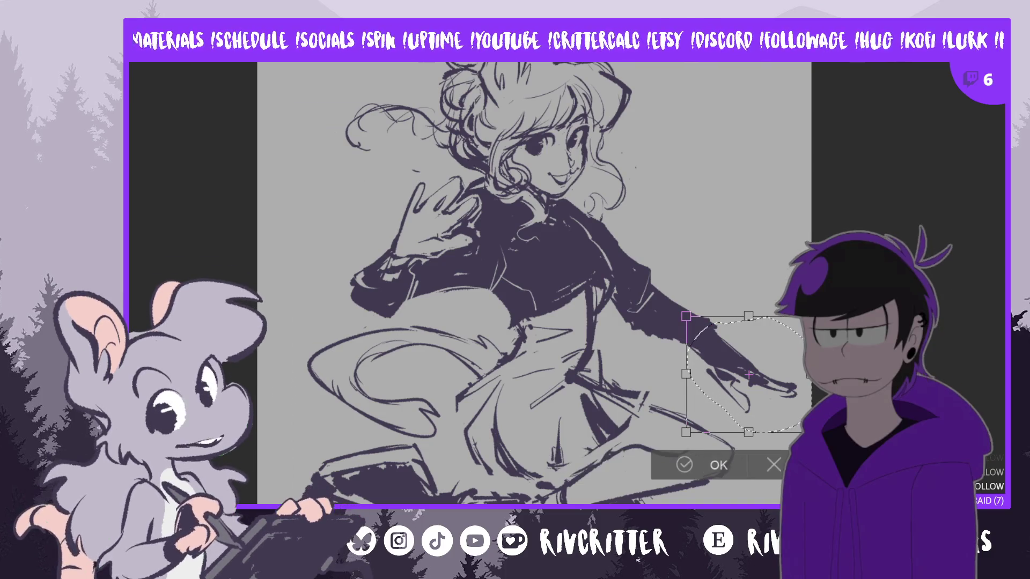
mouse_move(804, 424)
left_mouse_down()
mouse_move(787, 392)
mouse_move(798, 379)
mouse_move(801, 408)
left_mouse_up()
left_click(725, 459)
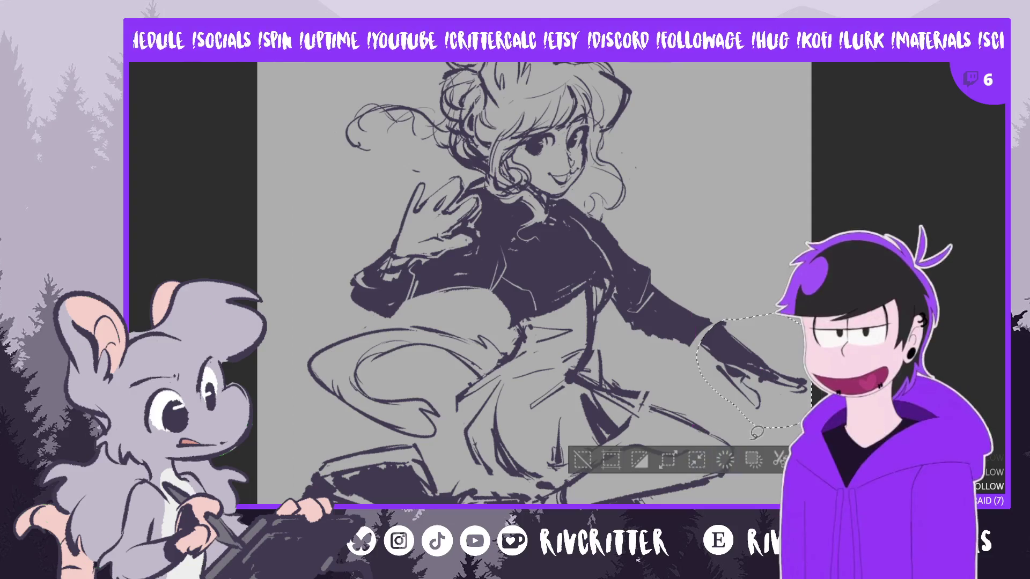
key("ctrl+d")
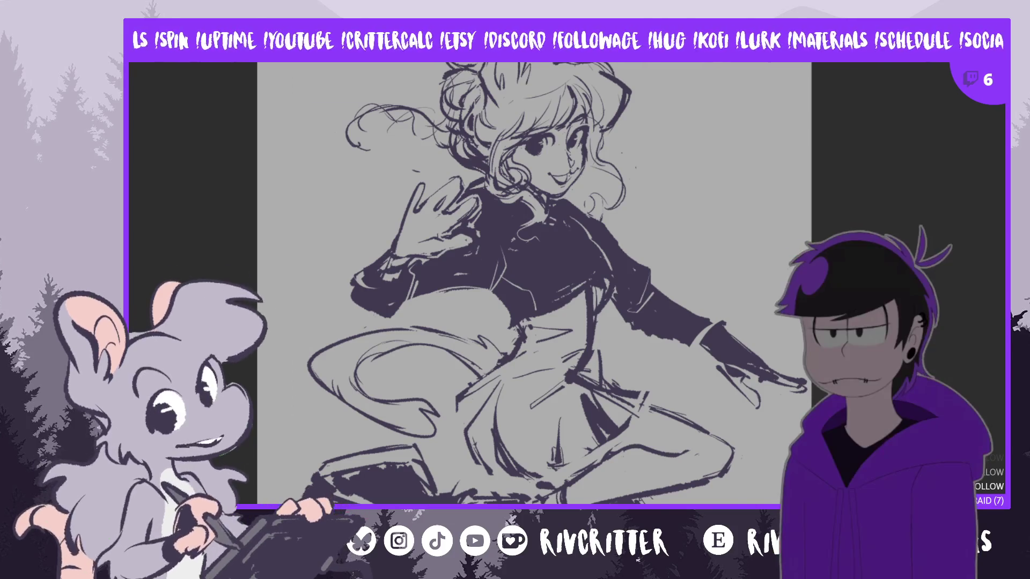
On a mirrored view, paint over the light mark on the sleeve in dark purple
key("m")
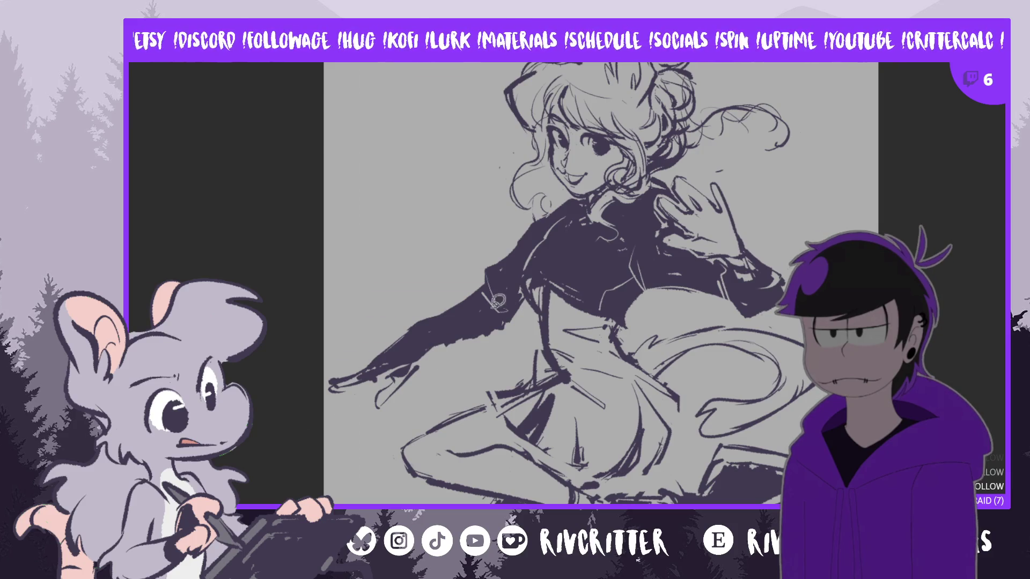
mouse_move(433, 355)
left_mouse_down()
mouse_move(330, 373)
mouse_move(407, 408)
mouse_move(429, 349)
left_mouse_up()
key("ctrl+d")
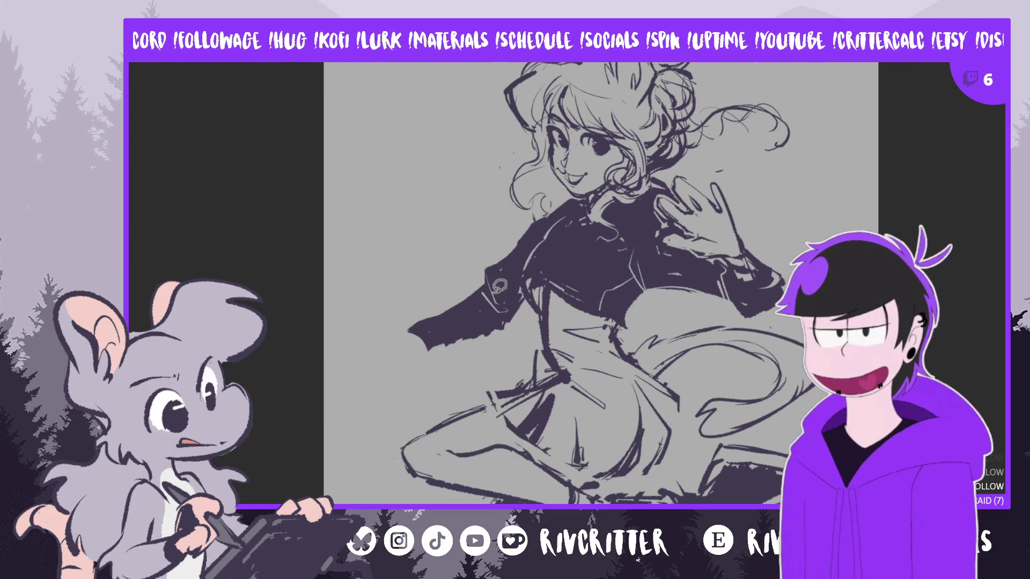
left_click(499, 286)
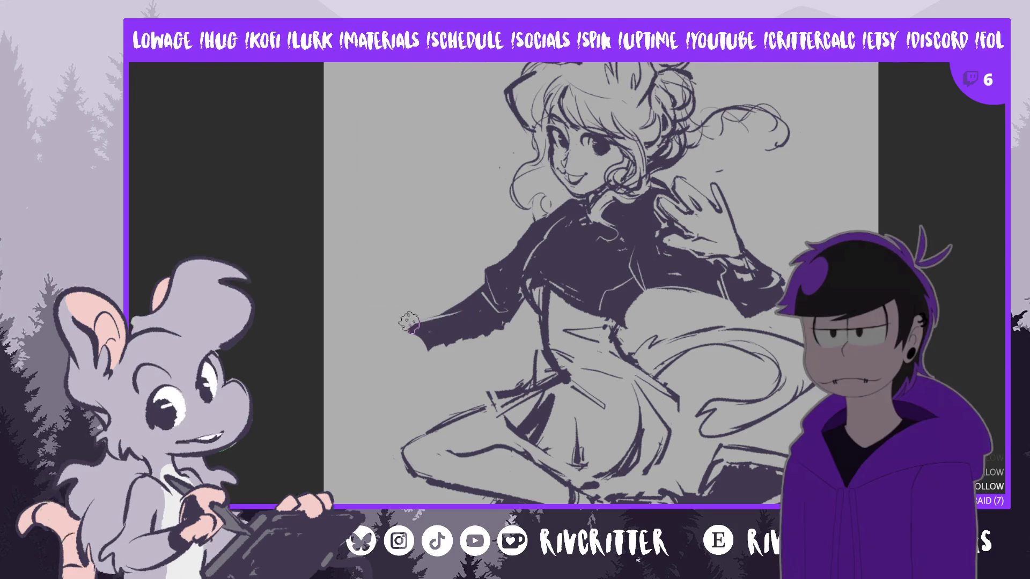
Redraw the sleeve's end as a shorter, smoother stroke, then flip the view back
left_click_drag(432, 320, 384, 328)
key("ctrl+z")
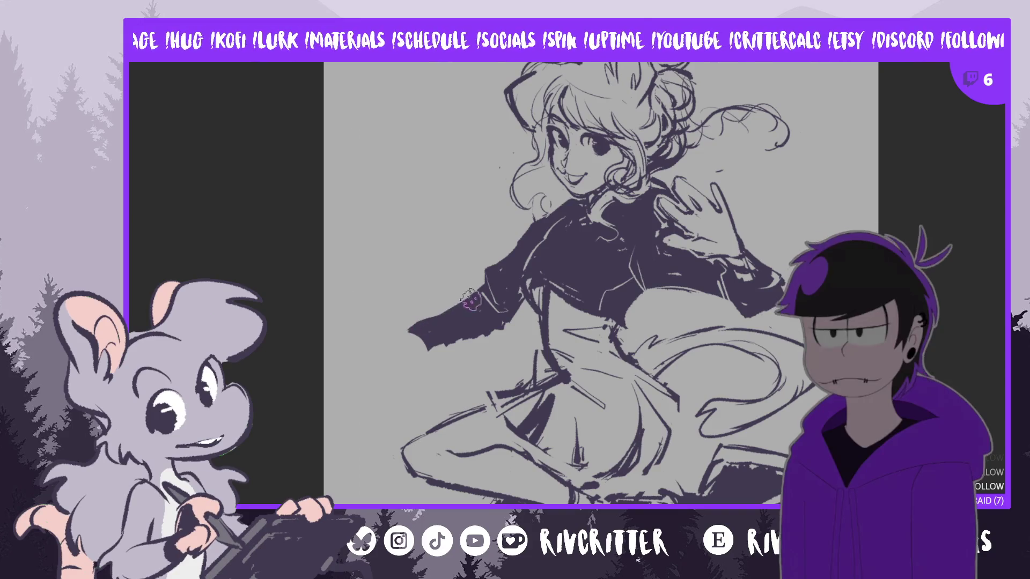
mouse_move(445, 319)
left_mouse_down()
mouse_move(397, 327)
mouse_move(423, 351)
mouse_move(488, 325)
left_mouse_up()
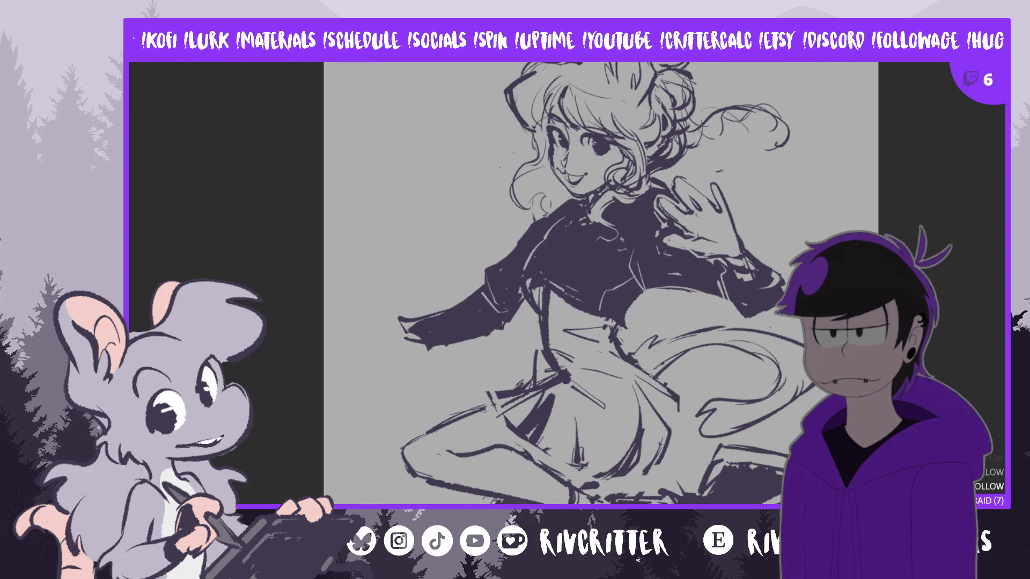
key("m")
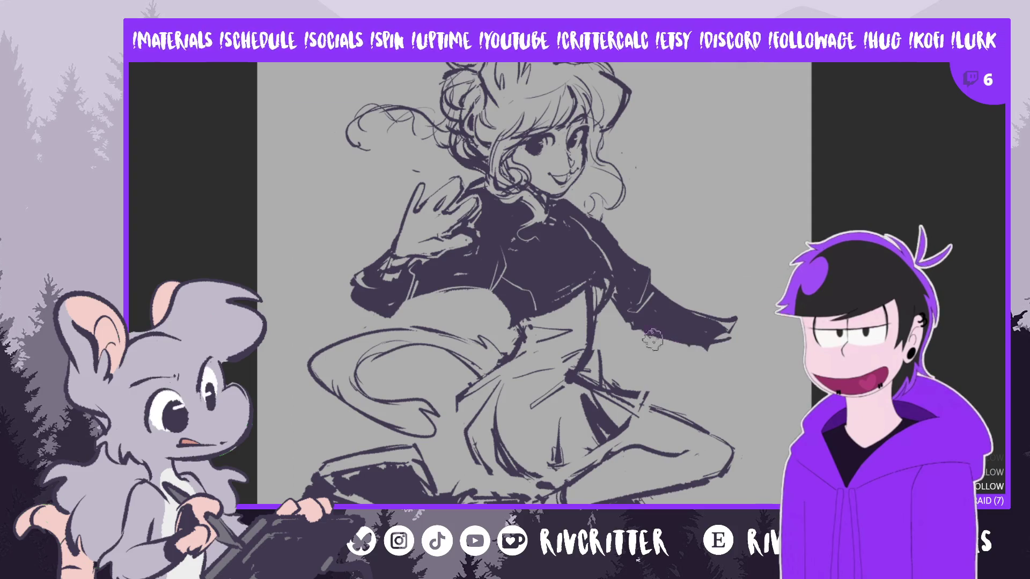
Darken the sleeve's cuff edge and add a short finger stroke just beyond it
key("ctrl+z")
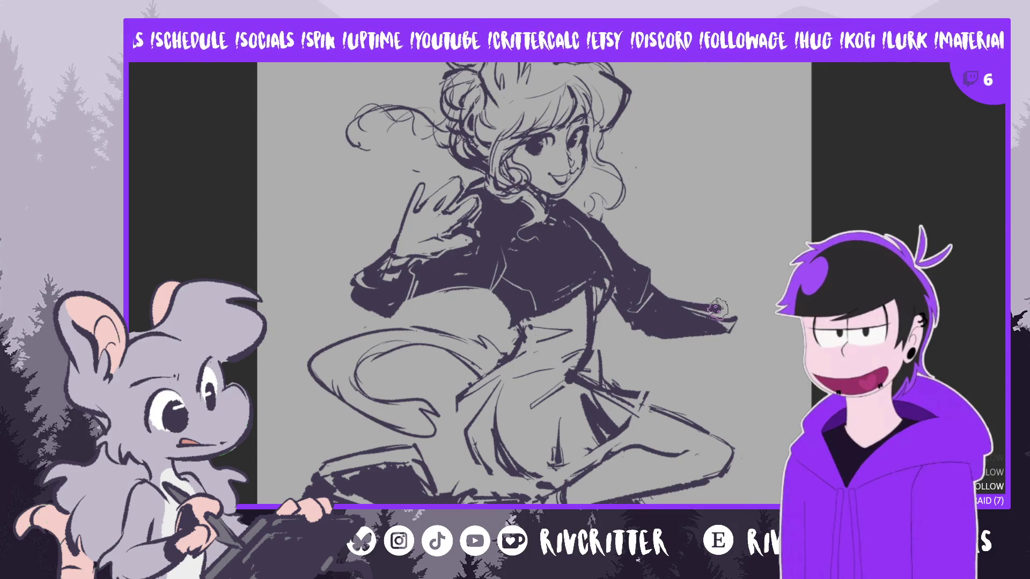
mouse_move(716, 309)
left_mouse_down()
mouse_move(719, 322)
mouse_move(698, 319)
mouse_move(682, 336)
left_mouse_up()
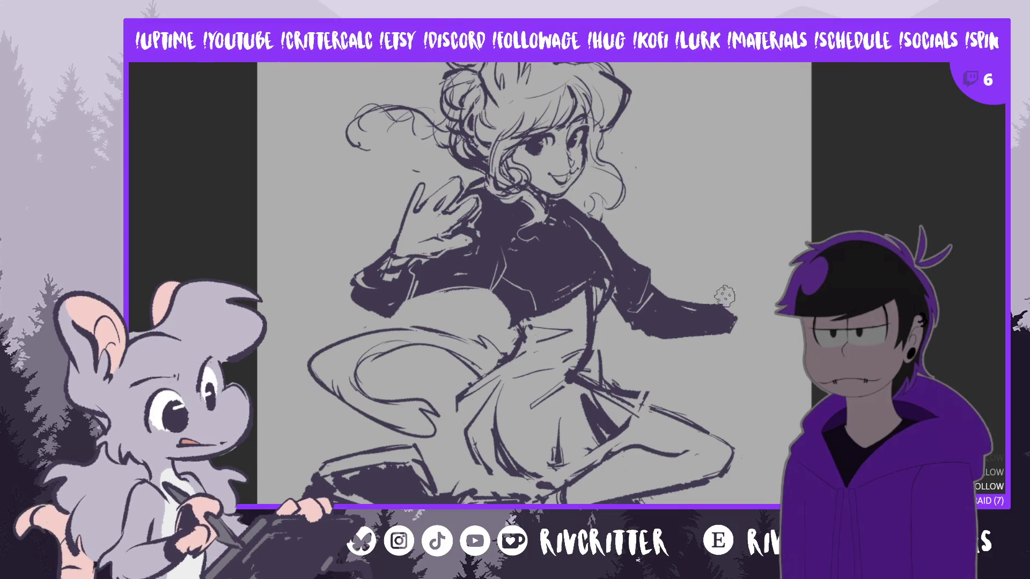
mouse_move(723, 304)
left_mouse_down()
mouse_move(738, 271)
mouse_move(723, 285)
mouse_move(743, 260)
mouse_move(719, 274)
mouse_move(740, 263)
left_mouse_up()
key("ctrl+z")
key("ctrl+z")
key("ctrl+z")
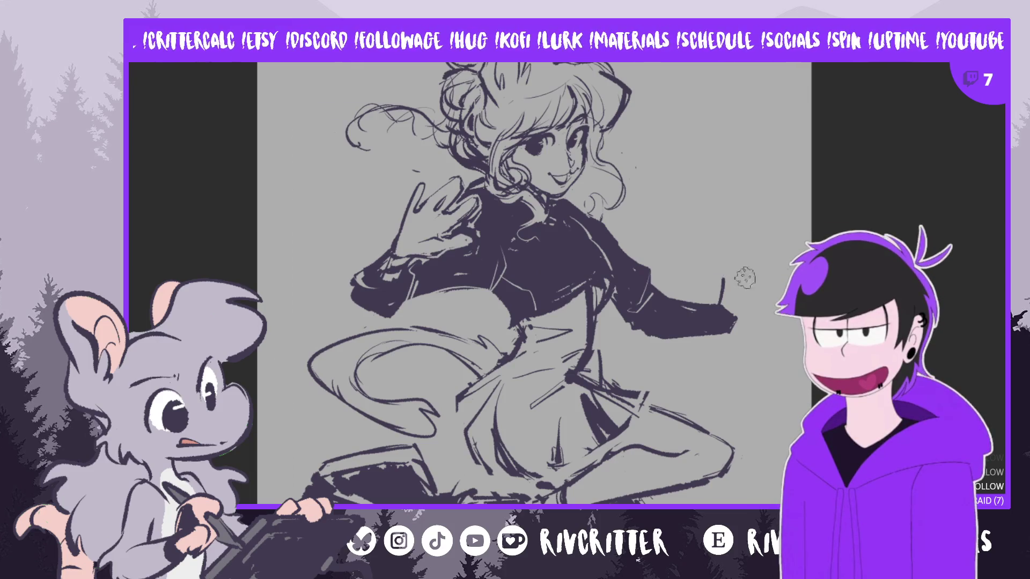
key("ctrl+z")
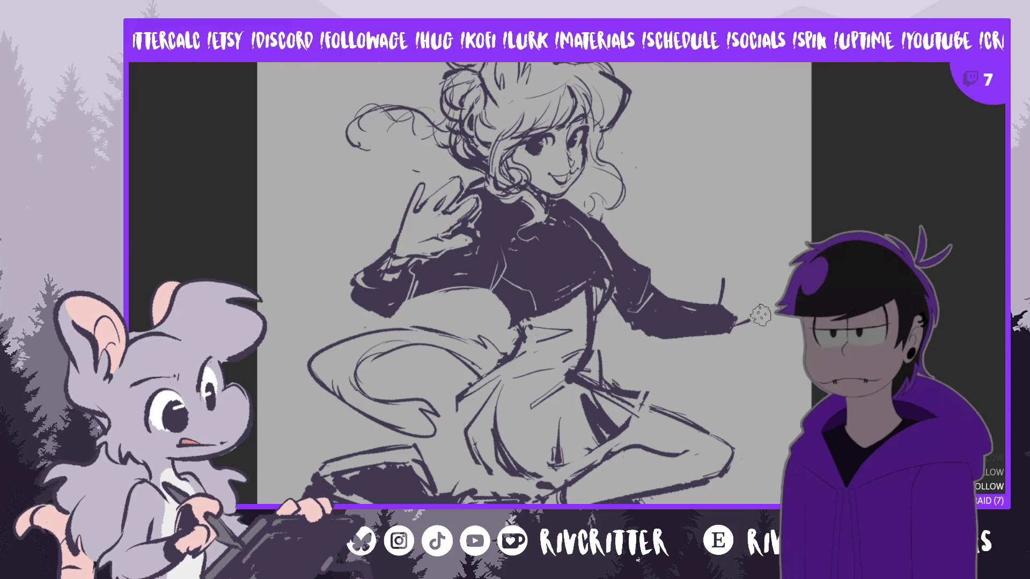
left_click_drag(733, 327, 750, 320)
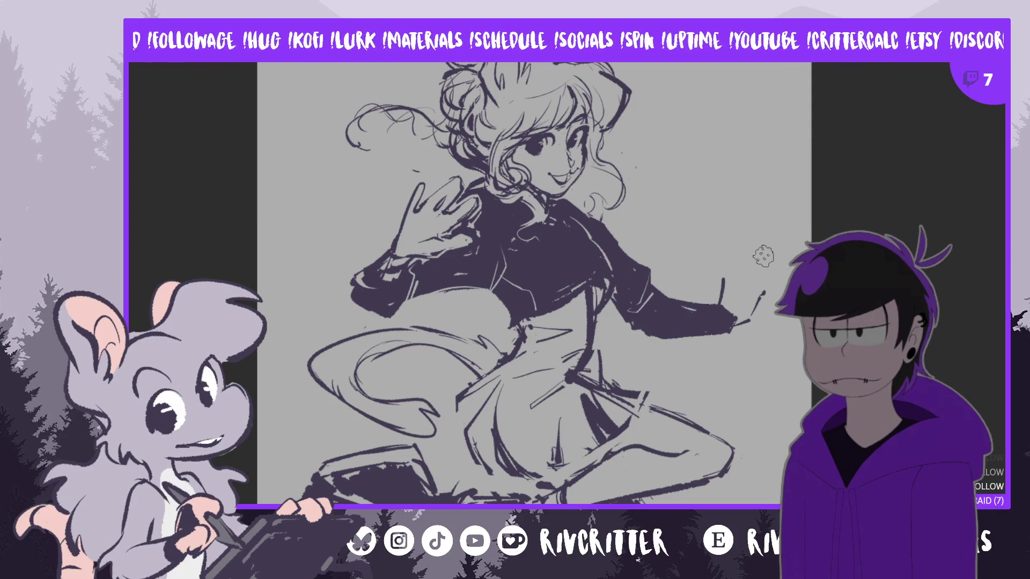
Sketch the open hand with spread fingers on a mirrored canvas, then flip it back
key("h")
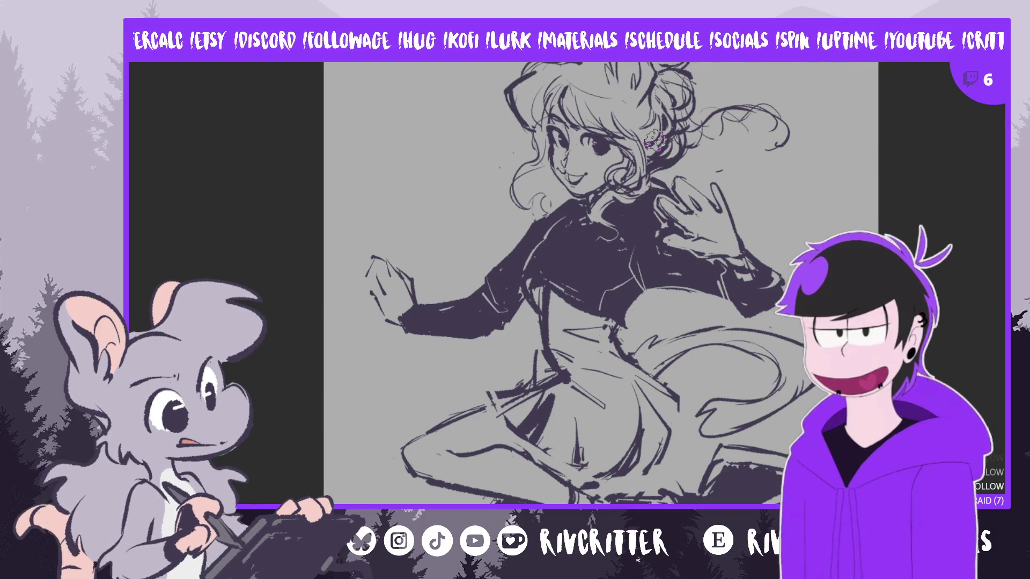
key("m")
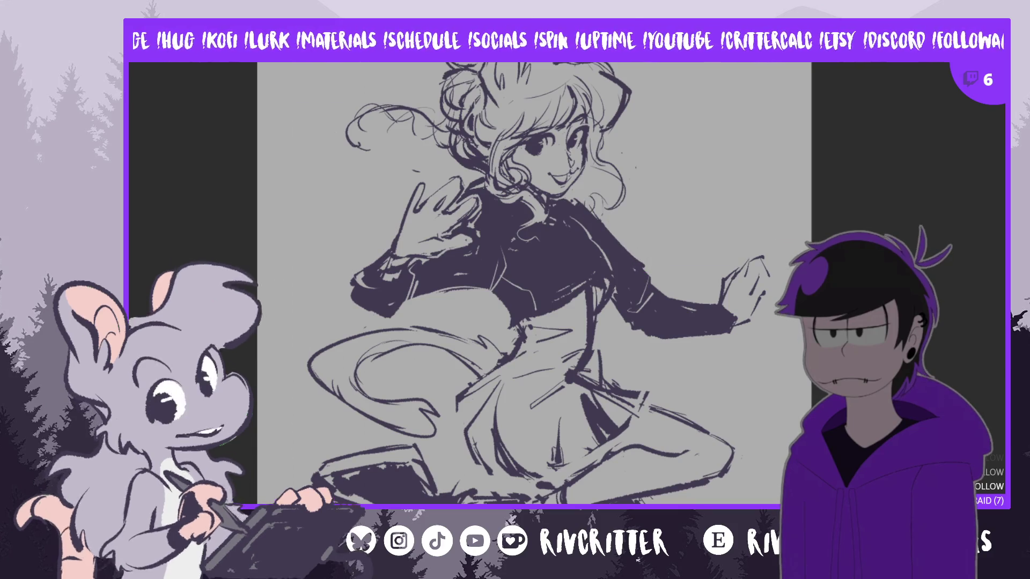
Lasso the outstretched forearm and rotate it slightly upward
mouse_move(652, 263)
left_mouse_down()
mouse_move(661, 358)
mouse_move(800, 230)
mouse_move(692, 249)
left_mouse_up()
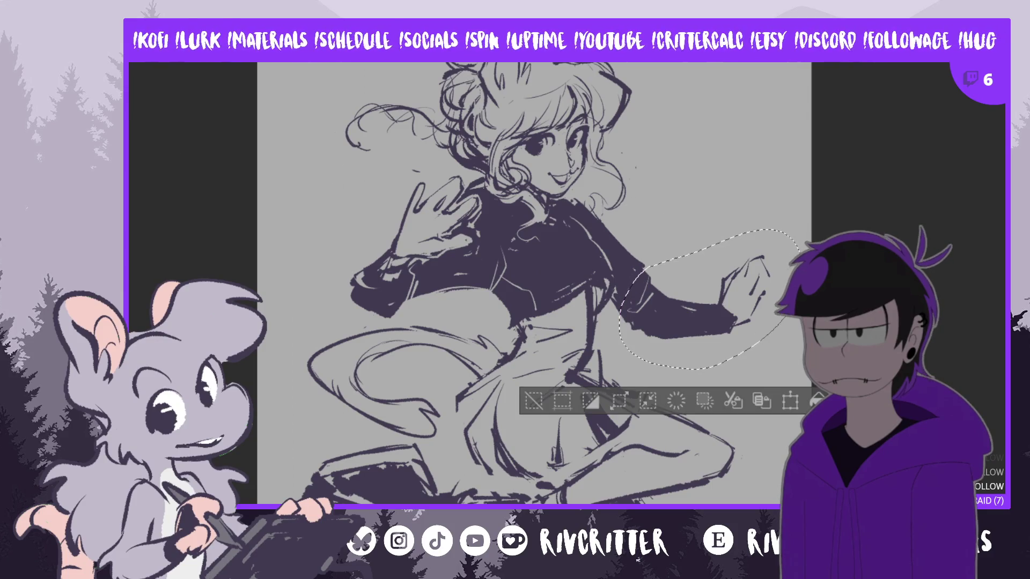
key("ctrl+t")
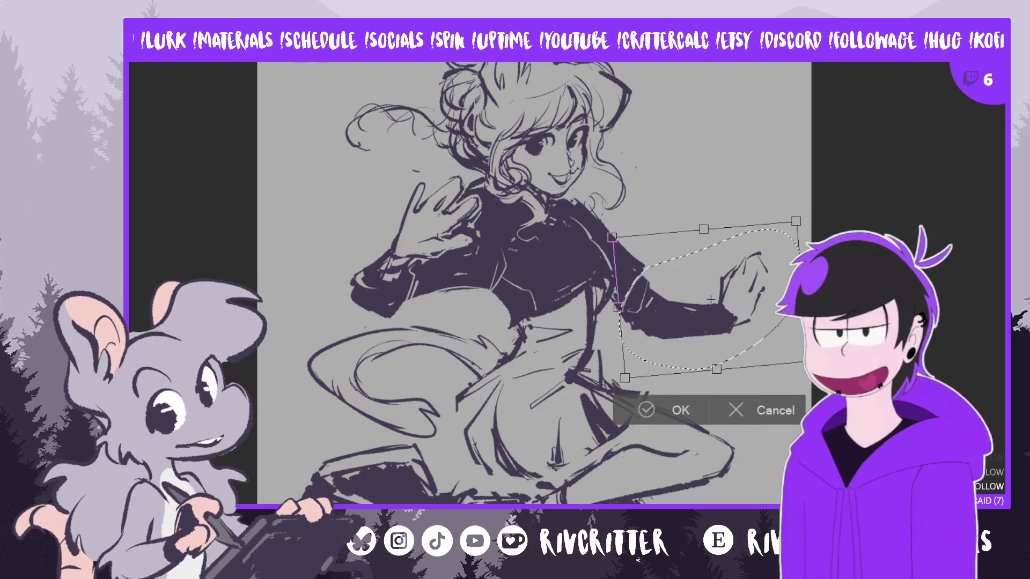
left_click_drag(749, 330, 763, 308)
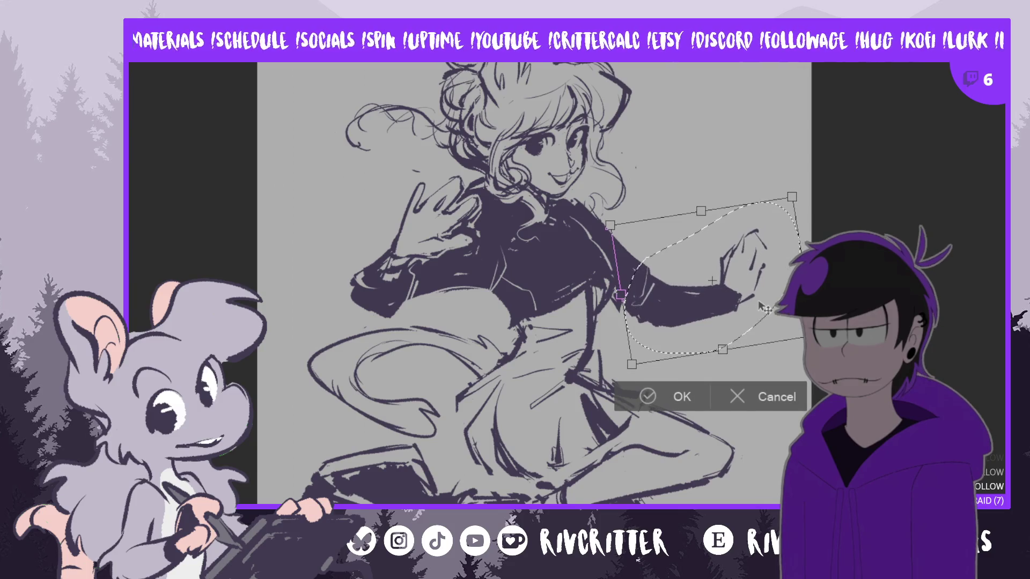
left_click(648, 391)
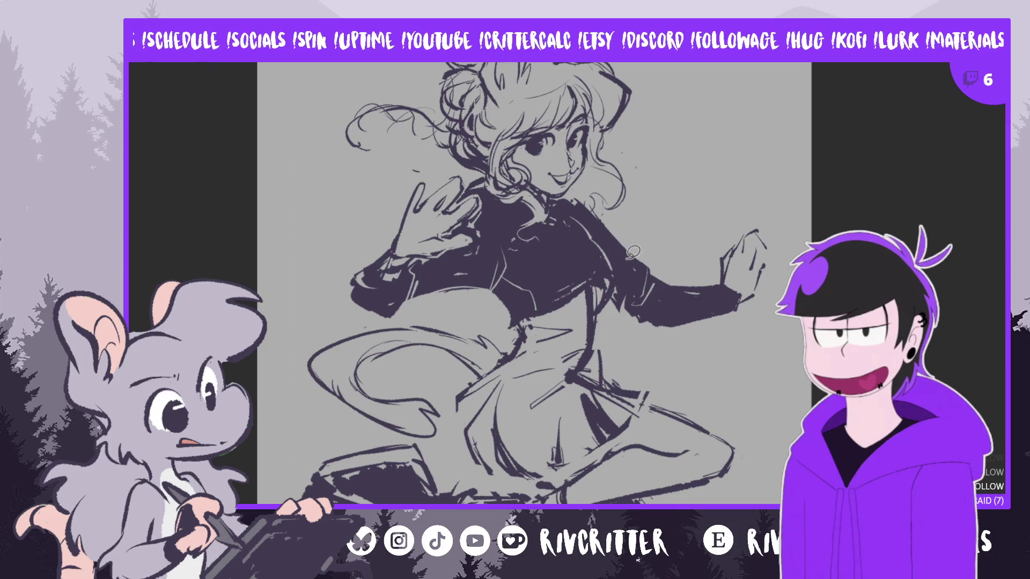
Reposition the hand area slightly, clear the selection, and mirror the canvas to check the pose
mouse_move(621, 242)
left_mouse_down()
mouse_move(613, 310)
mouse_move(740, 343)
mouse_move(719, 295)
mouse_move(641, 256)
mouse_move(613, 215)
mouse_move(620, 285)
mouse_move(644, 343)
mouse_move(665, 348)
mouse_move(797, 242)
mouse_move(599, 220)
left_mouse_up()
key("ctrl+t")
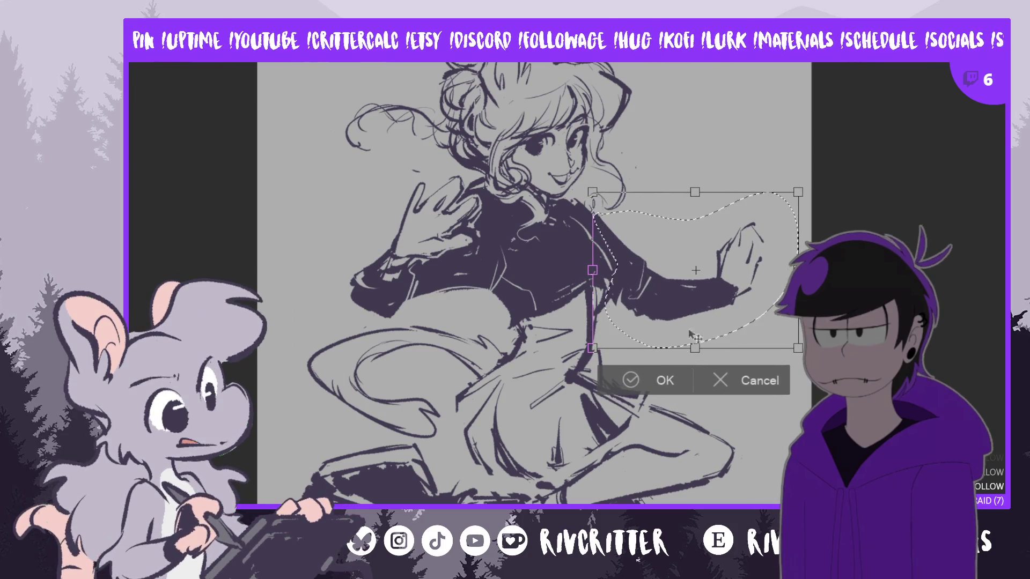
left_click(641, 379)
key("ctrl+d")
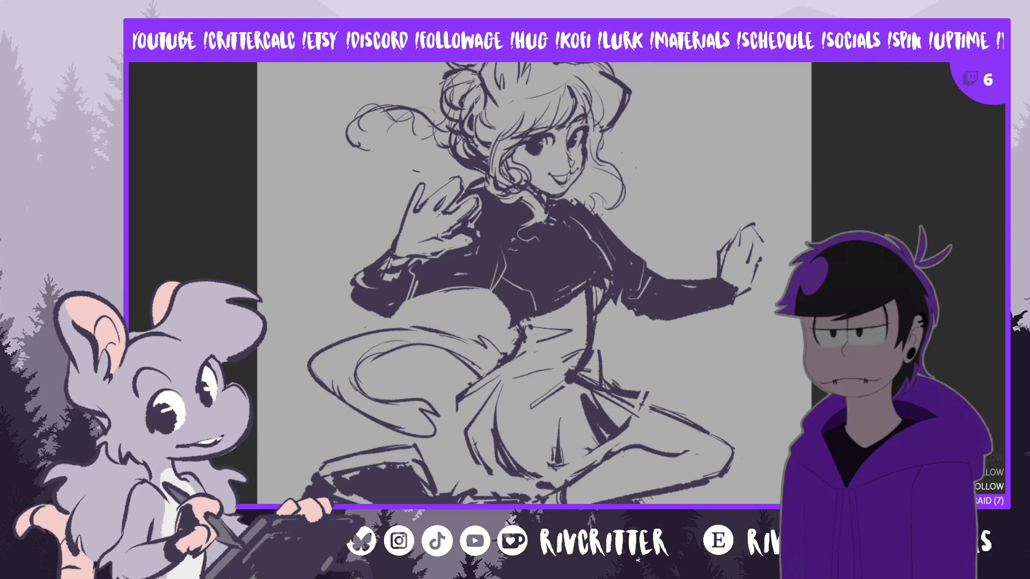
key("h")
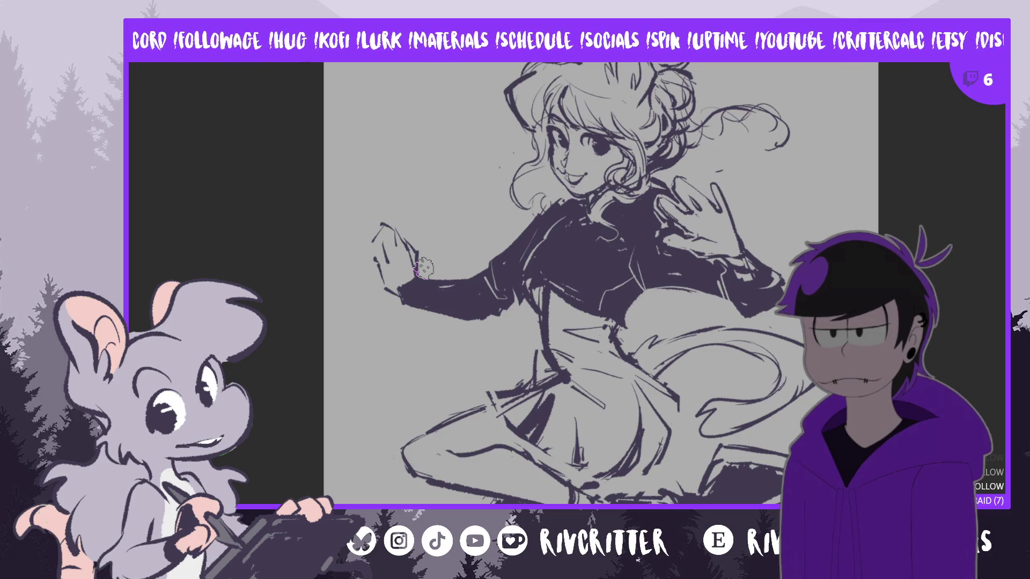
scroll(536, 214, "right", 3)
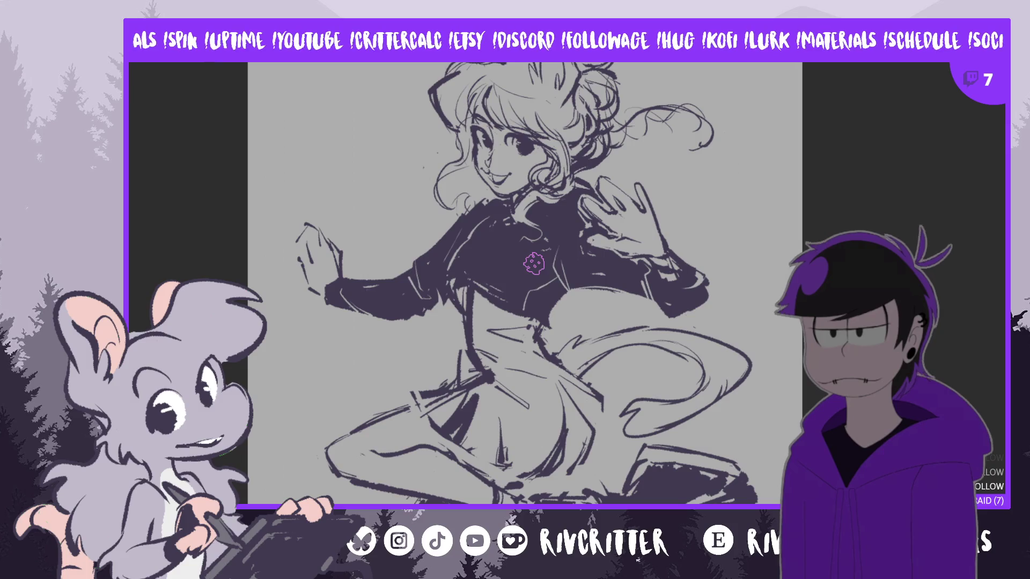
key("ctrl+z")
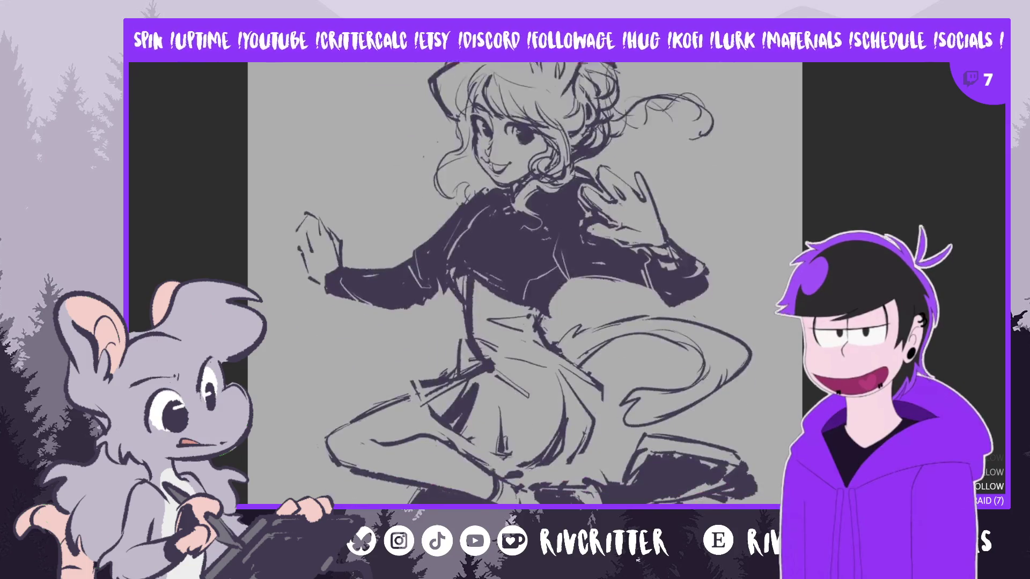
key("ctrl+z")
key("ctrl+z")
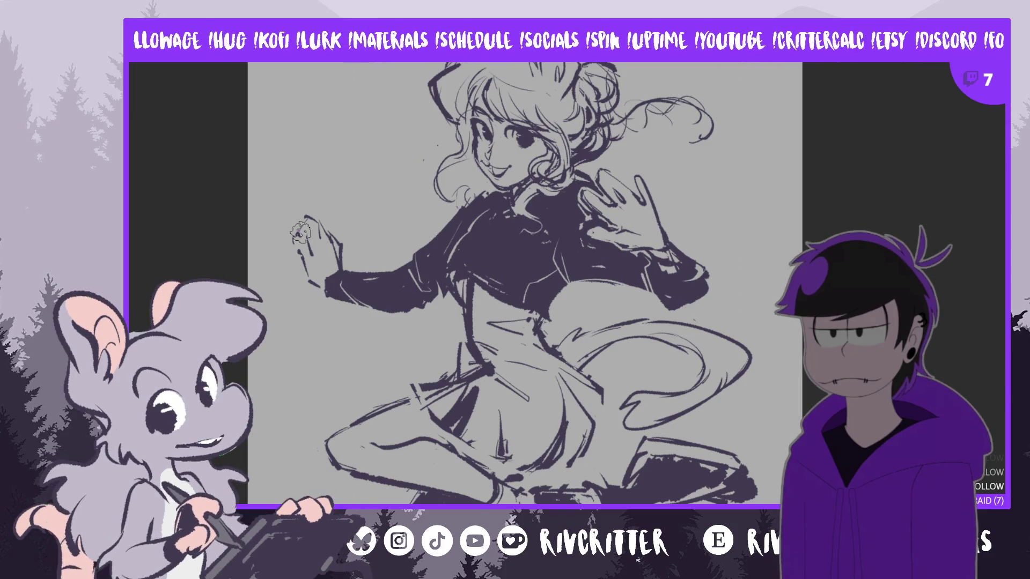
scroll(392, 300, "down", 2)
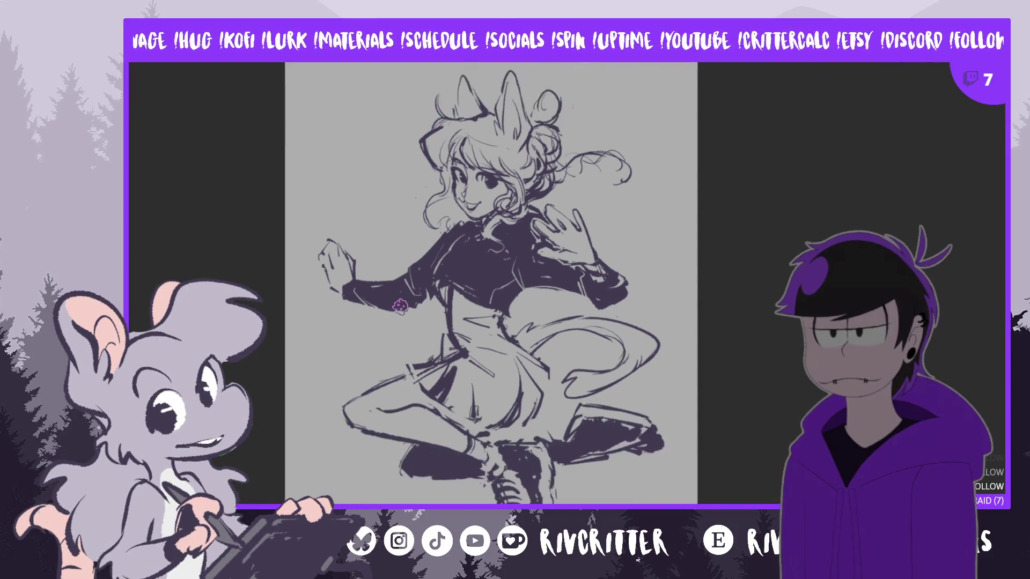
Lasso the legs and lower skirt, then rotate and shift them slightly left
scroll(467, 300, "up", 1)
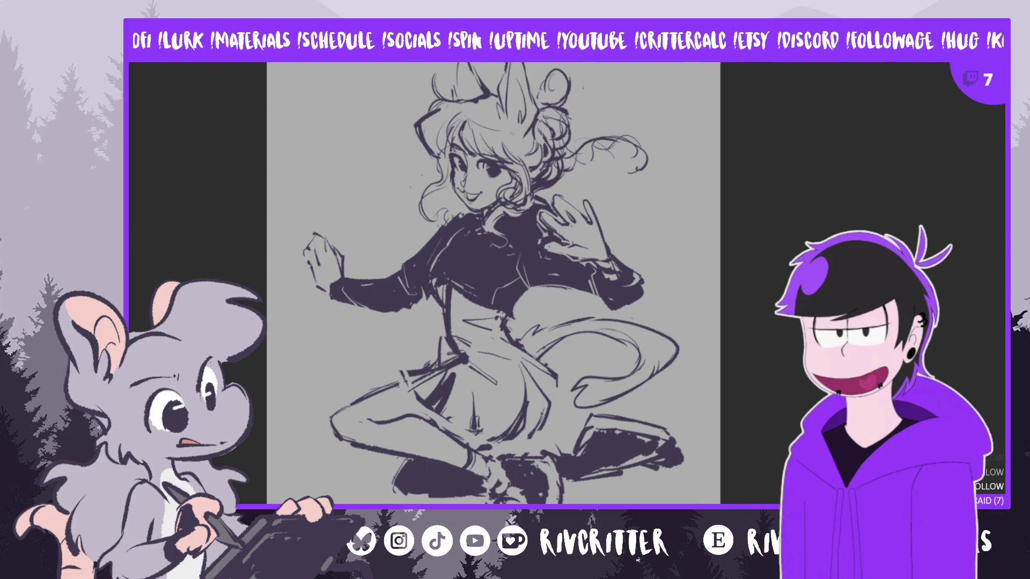
mouse_move(379, 353)
left_mouse_down()
mouse_move(282, 499)
mouse_move(711, 502)
mouse_move(614, 403)
mouse_move(582, 407)
mouse_move(493, 338)
mouse_move(383, 326)
left_mouse_up()
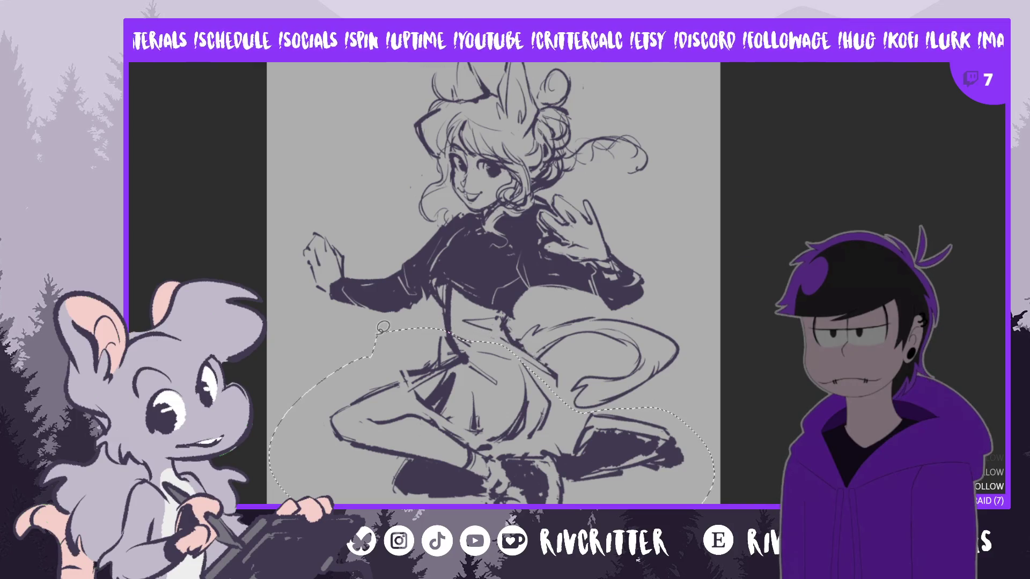
key("ctrl+t")
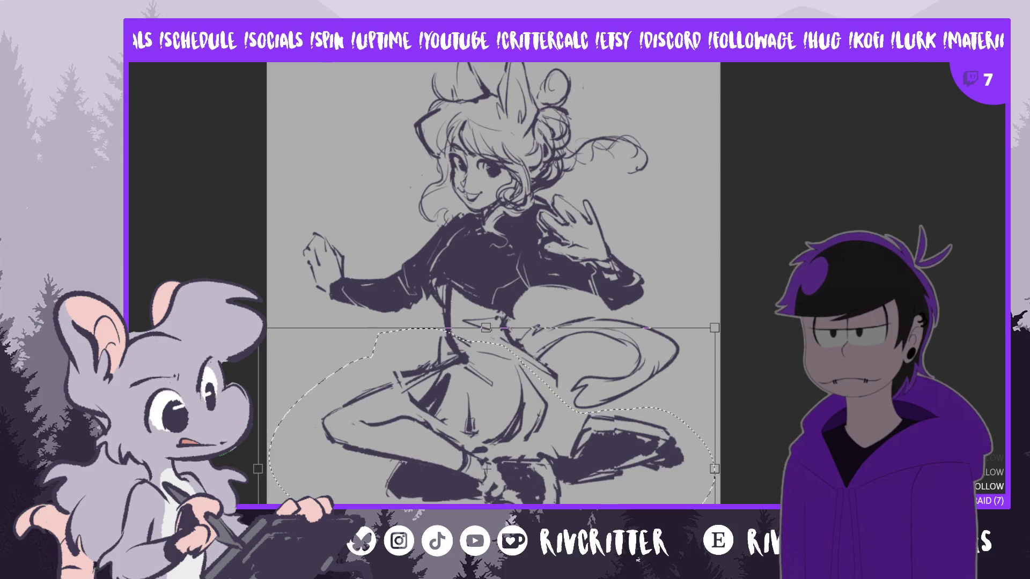
left_click_drag(322, 397, 385, 401)
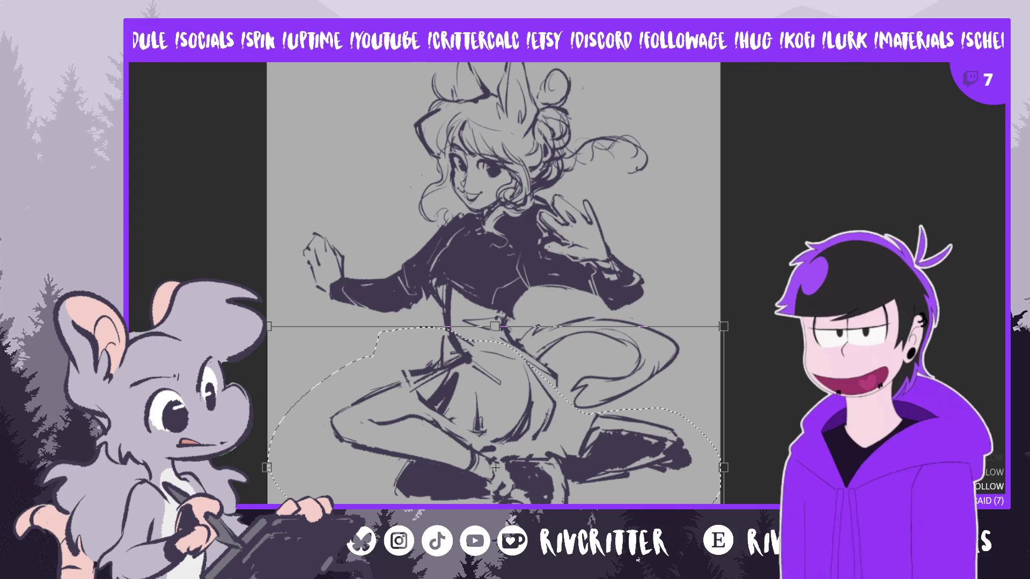
key("Return")
key("ctrl+d")
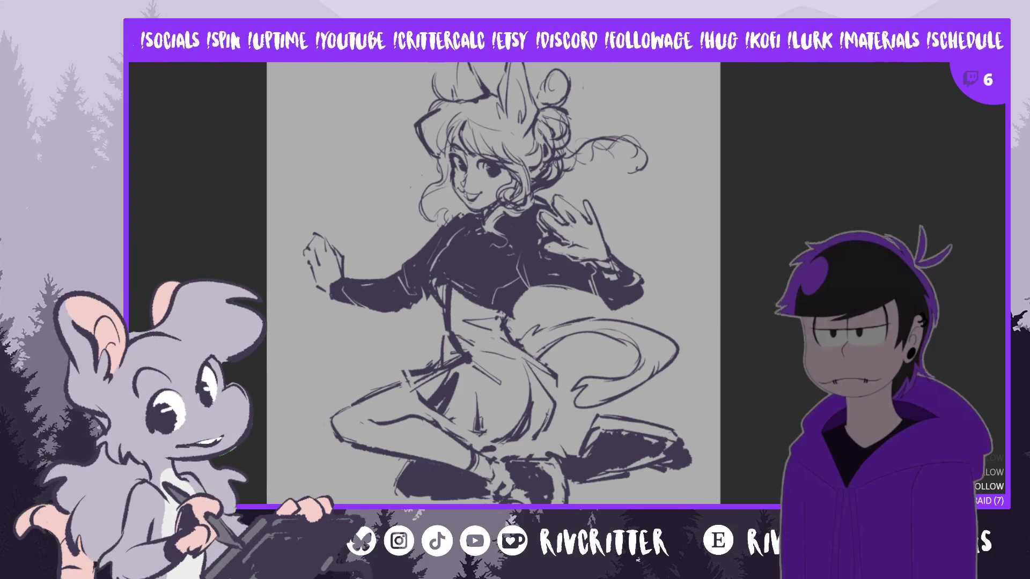
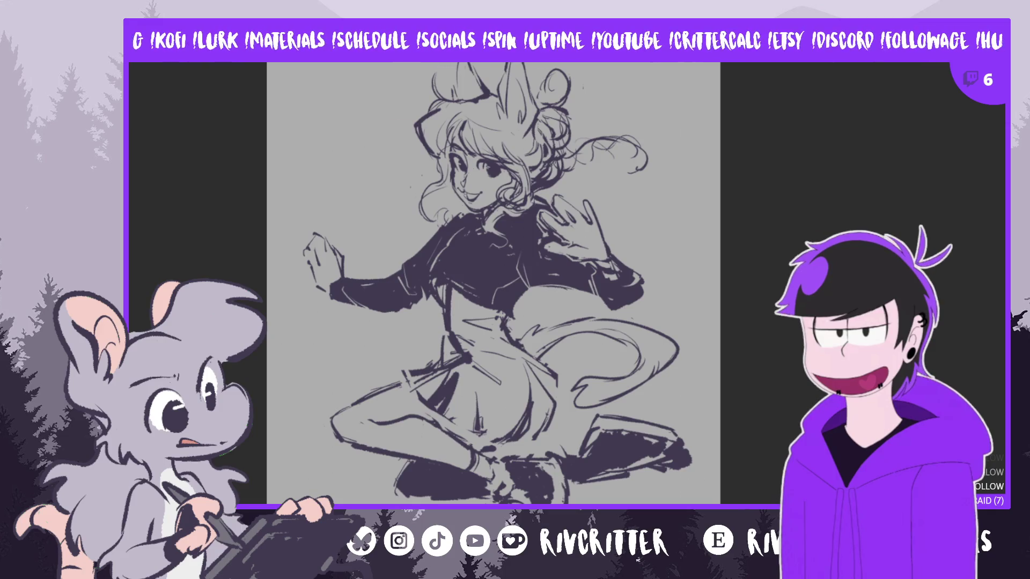
Mirror the canvas to check the sketch, zoom in on the head and jacket, then unmirror
key("m")
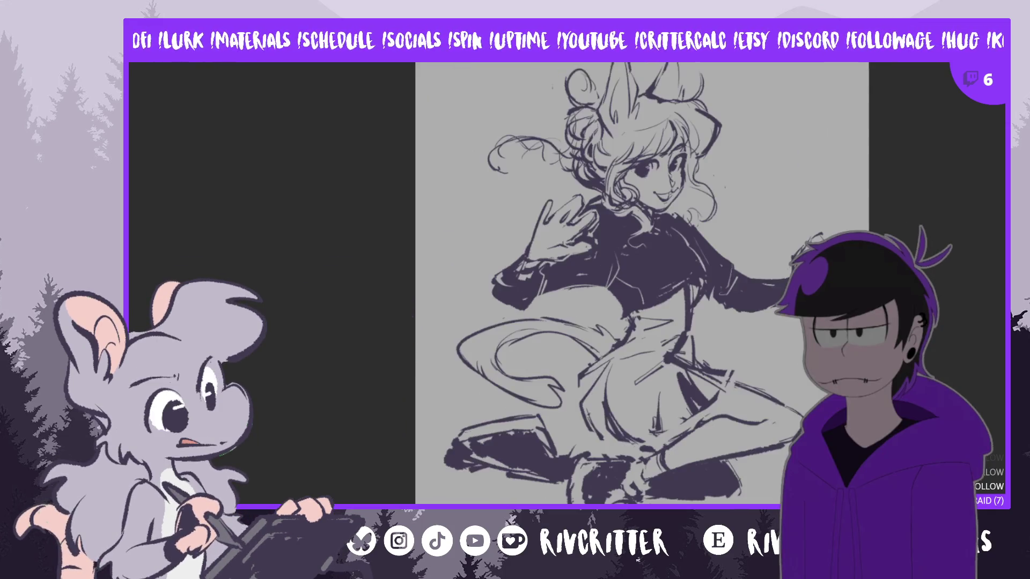
scroll(793, 91, "up", 2)
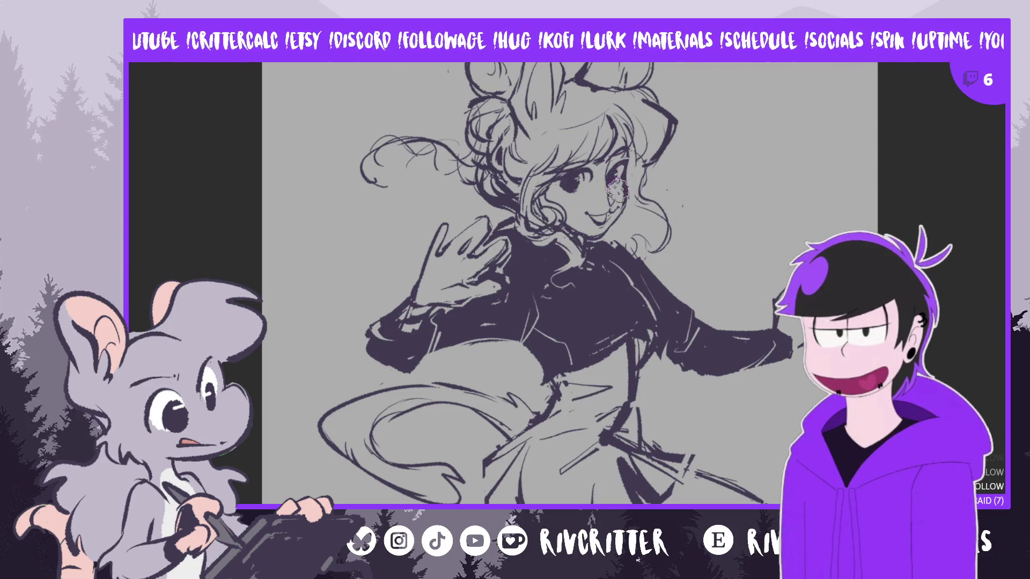
key("m")
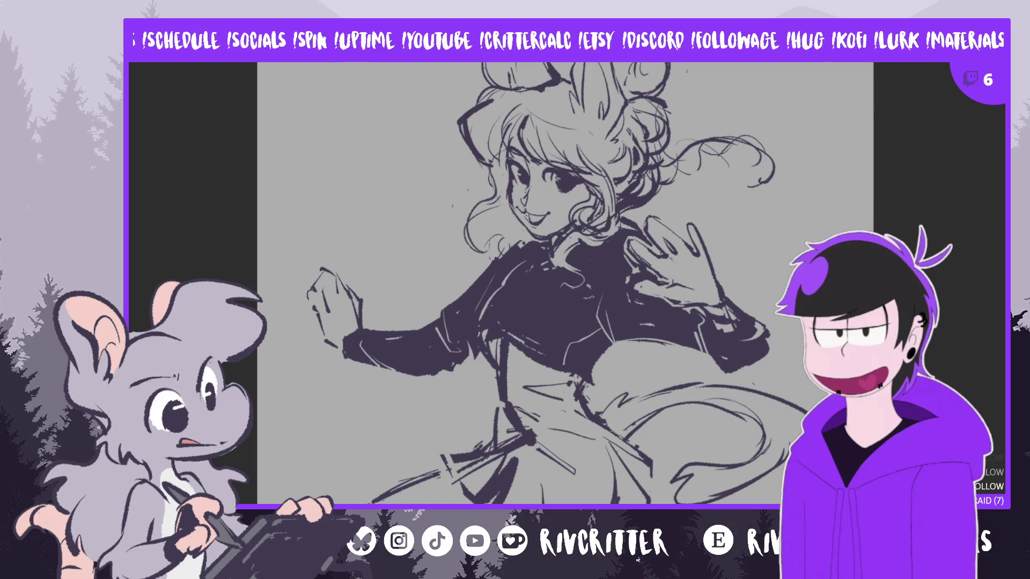
Mirror the canvas, pan over the skirt and legs, then restore normal orientation
key("h")
scroll(520, 140, "up", 3)
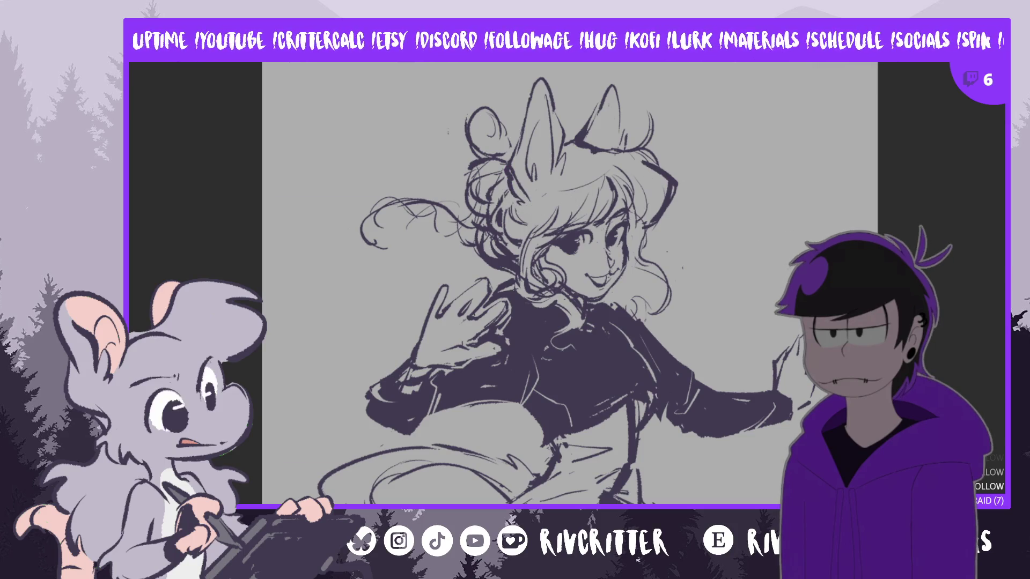
scroll(567, 287, "down", 5)
scroll(566, 287, "down", 3)
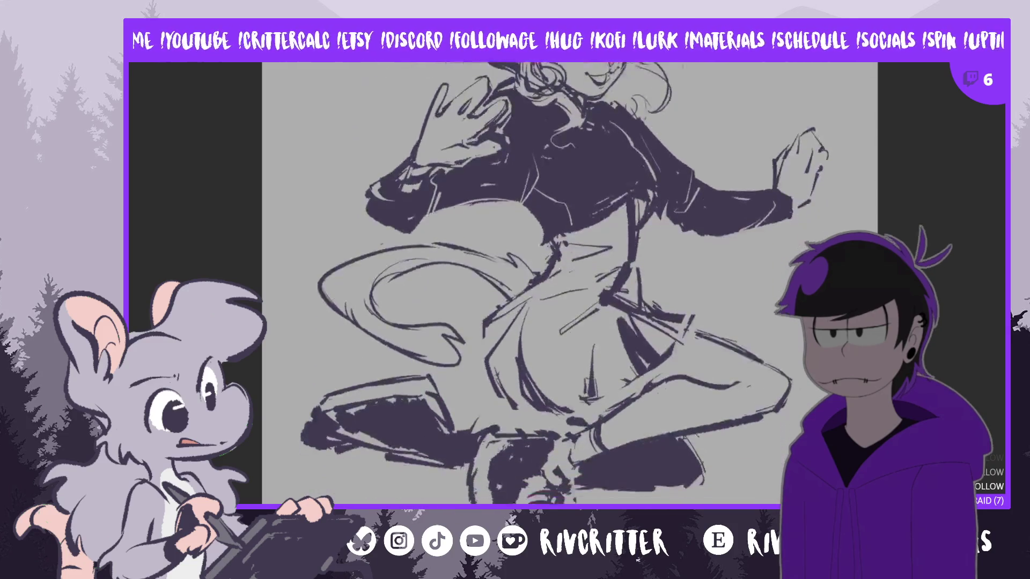
scroll(622, 370, "up", 2)
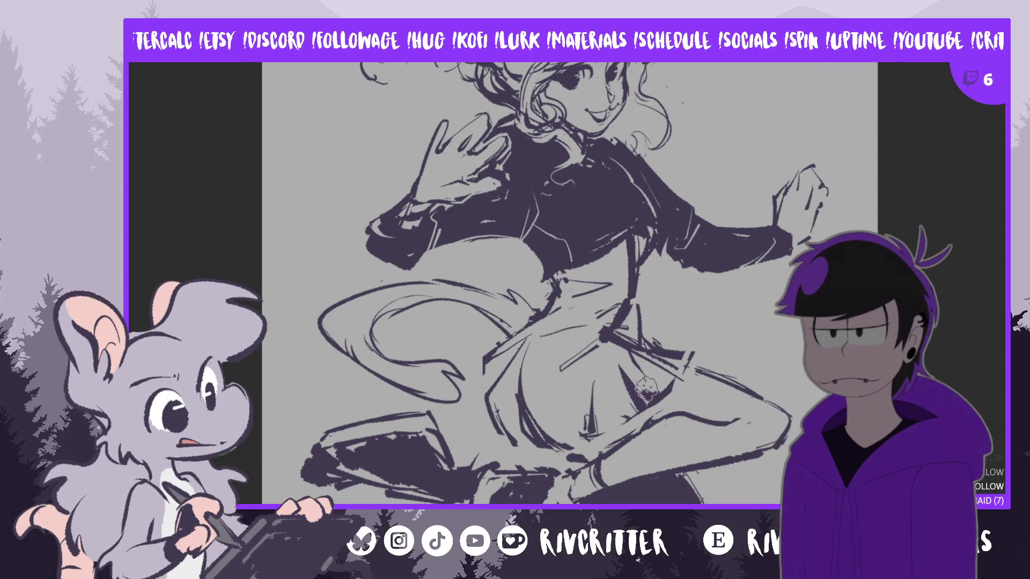
key("m")
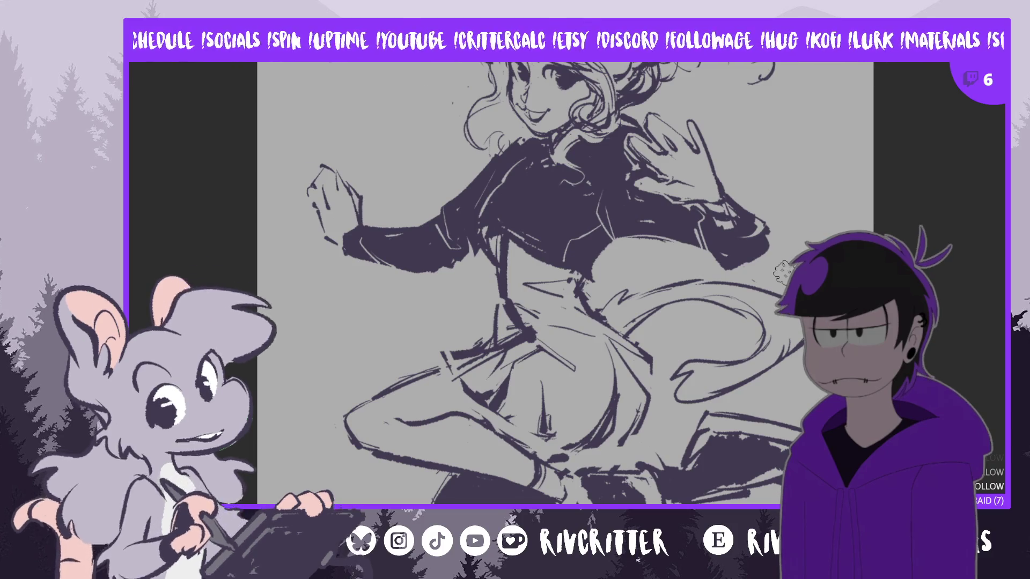
scroll(782, 273, "down", 1)
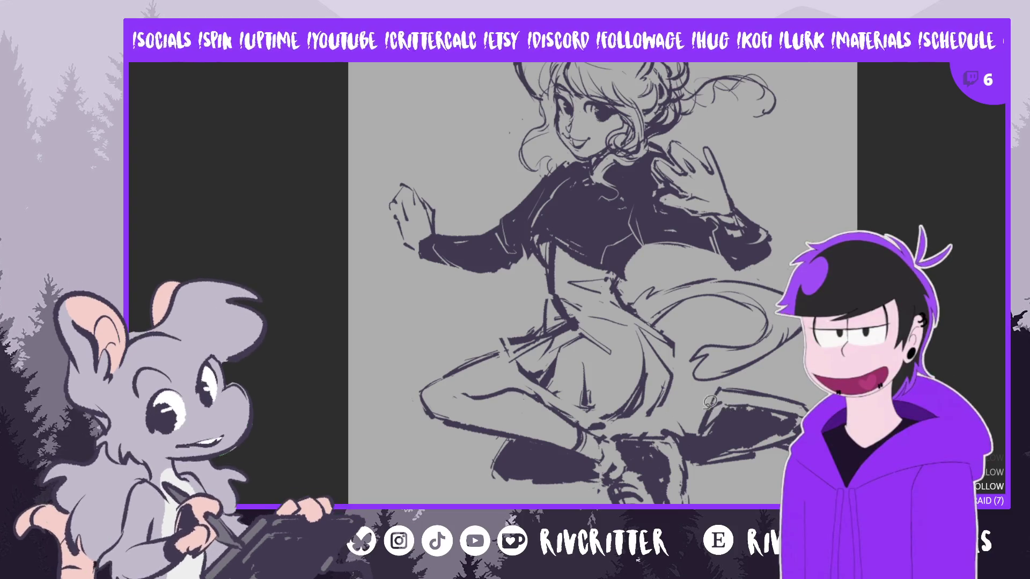
Lasso the lower sneaker, nudge it slightly right, mirror the view, and deselect
mouse_move(515, 434)
left_mouse_down()
mouse_move(475, 471)
mouse_move(585, 496)
mouse_move(600, 466)
mouse_move(568, 444)
left_mouse_up()
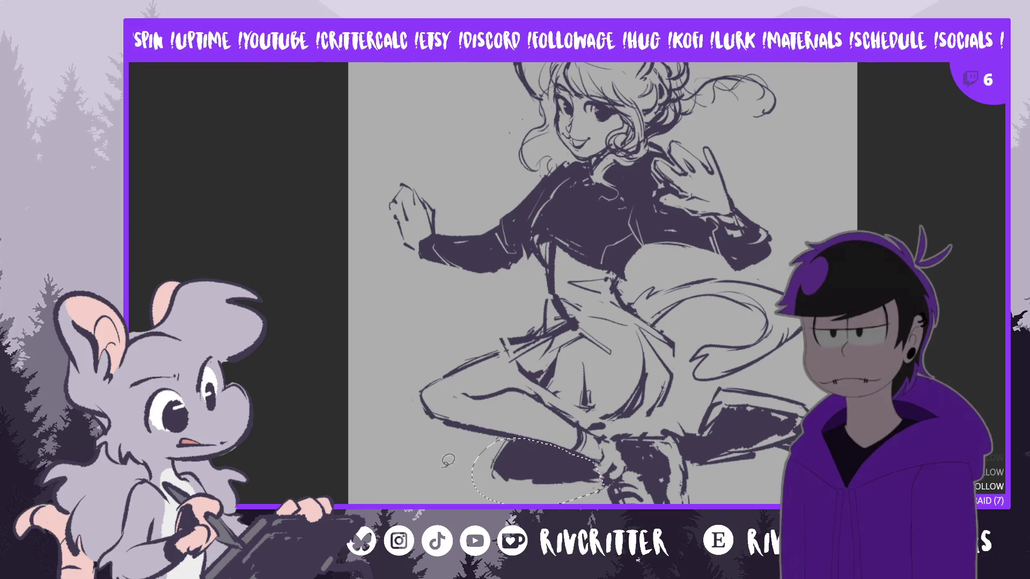
mouse_move(570, 489)
left_mouse_down()
mouse_move(579, 489)
mouse_move(562, 495)
left_mouse_up()
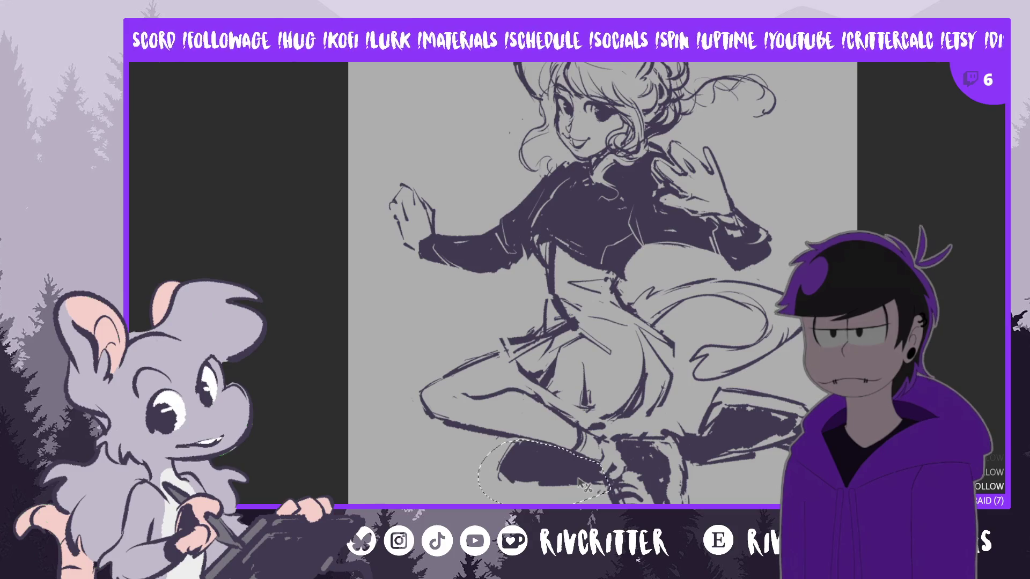
key("h")
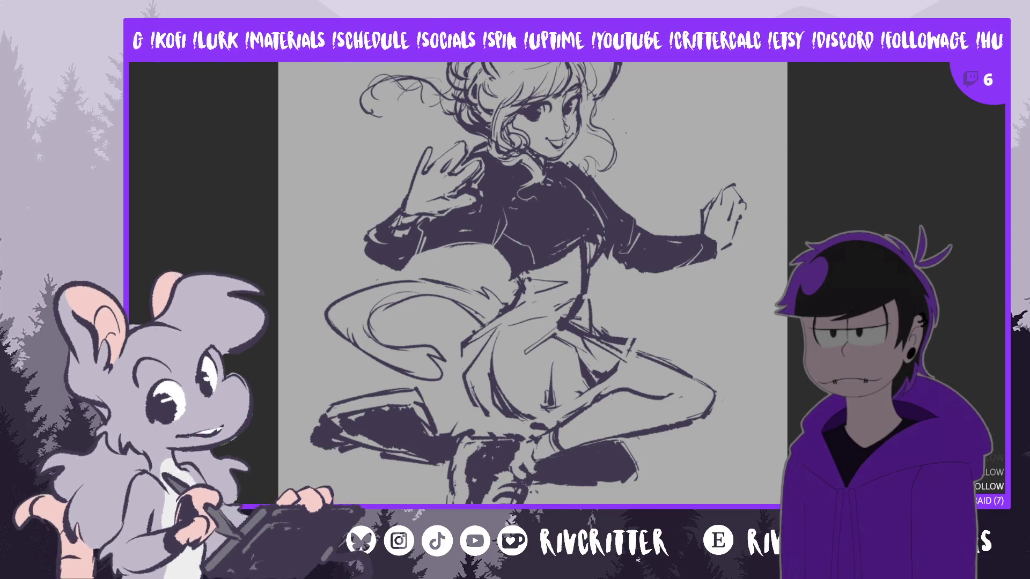
key("ctrl+d")
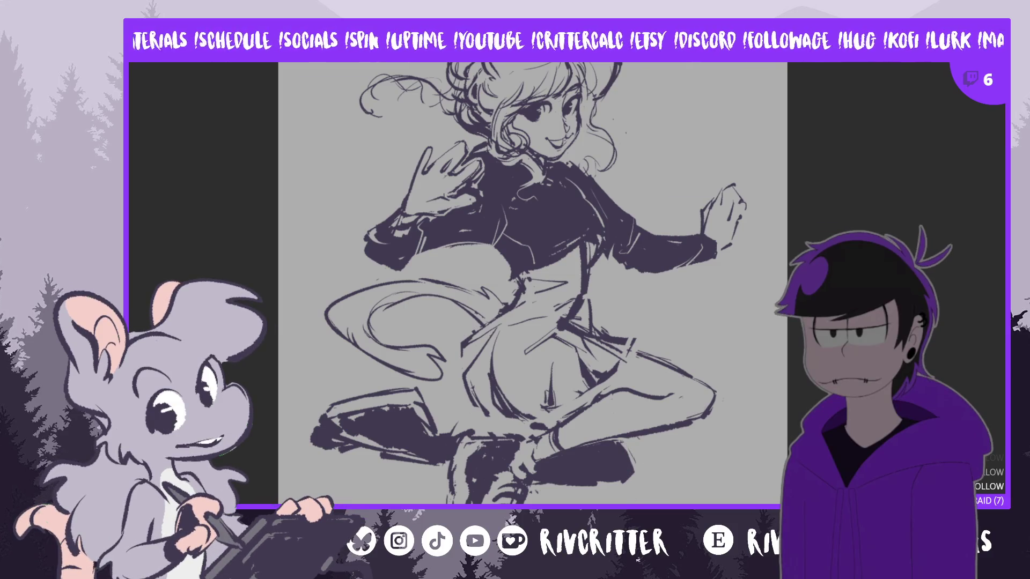
Lasso the left shoe, cancel the selection, and return the canvas to unmirrored view
mouse_move(454, 406)
left_mouse_down()
mouse_move(365, 385)
mouse_move(292, 413)
mouse_move(333, 472)
mouse_move(422, 468)
mouse_move(407, 480)
mouse_move(436, 467)
left_mouse_up()
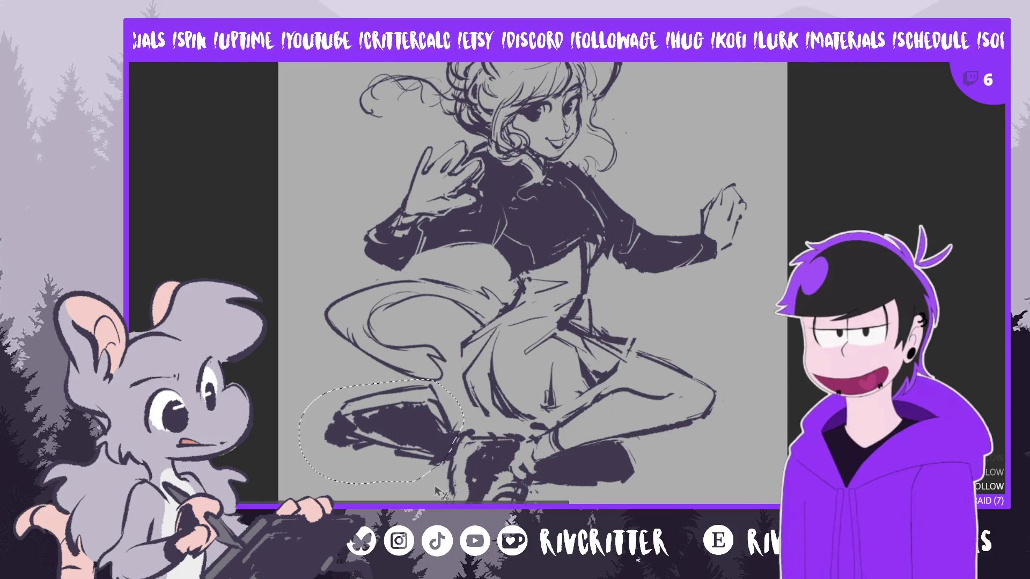
key("ctrl+d")
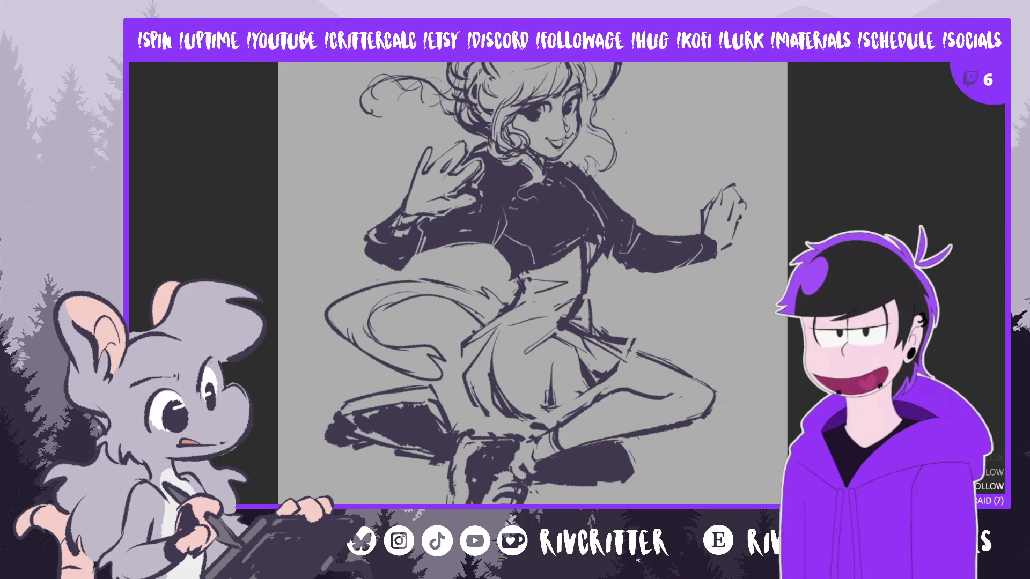
key("h")
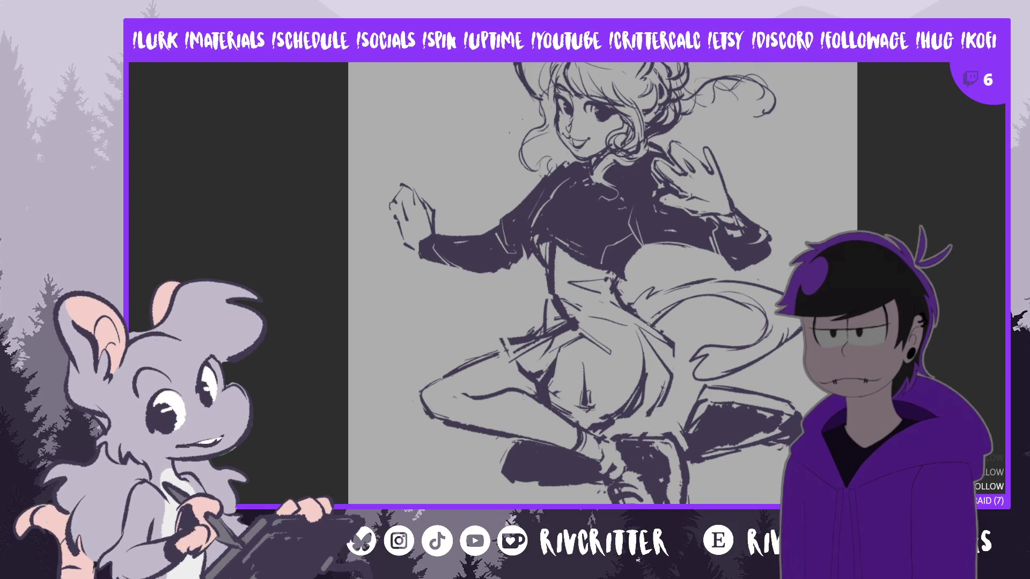
In mirrored view, lasso the swooping tail and rotate it slightly clockwise with Ctrl+T
key("m")
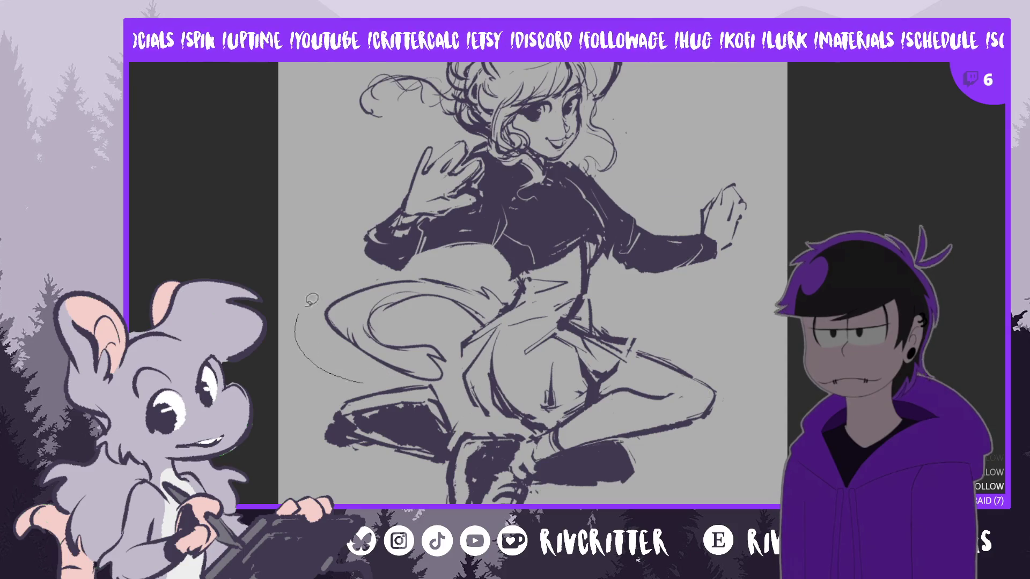
mouse_move(311, 299)
left_mouse_down()
mouse_move(378, 271)
mouse_move(485, 325)
mouse_move(461, 360)
left_mouse_up()
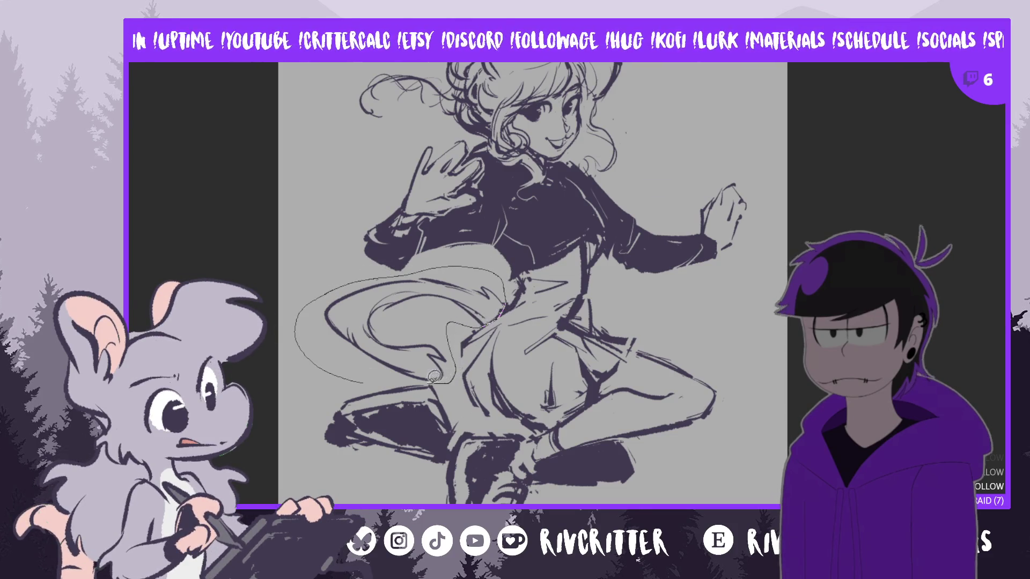
left_click_drag(376, 378, 328, 385)
key("ctrl+t")
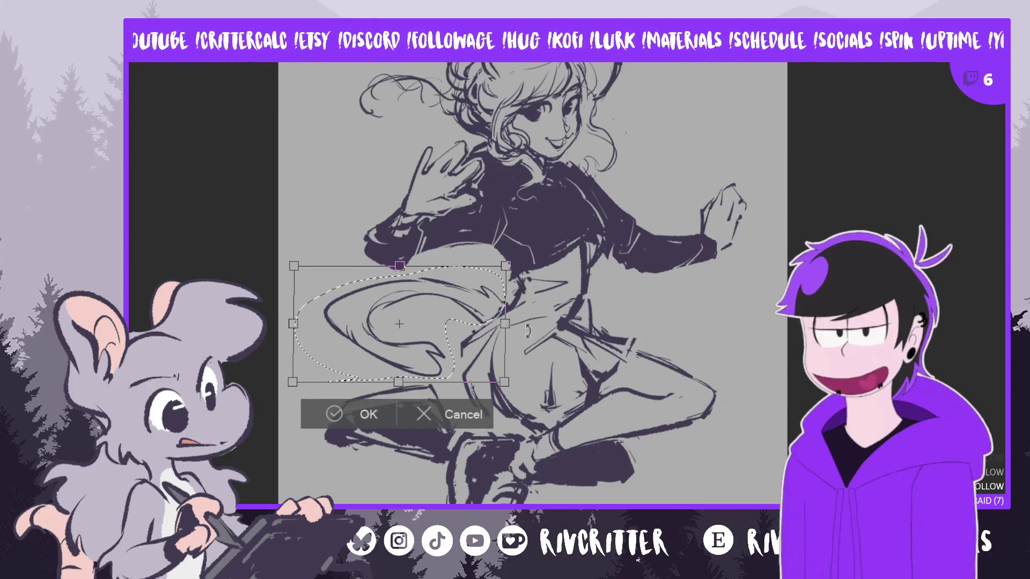
left_click_drag(539, 300, 547, 336)
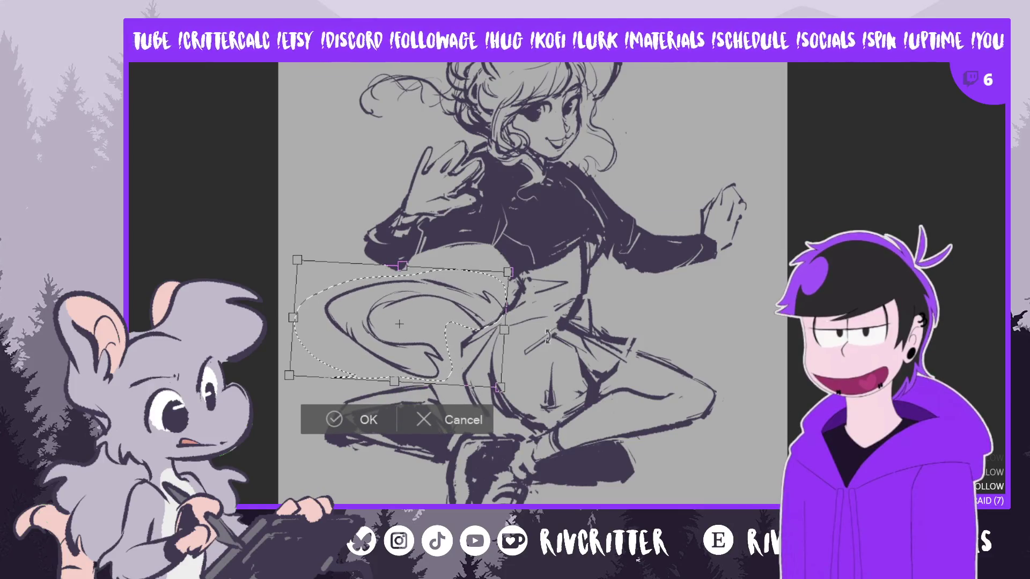
left_click(354, 424)
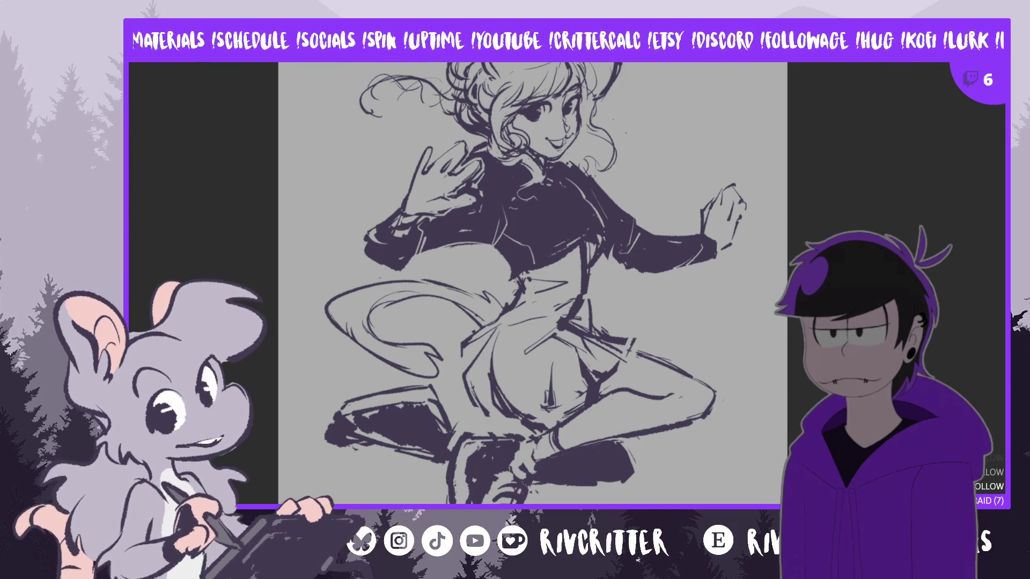
Unmirror the canvas, pan up to the head, and lasso the ears before deselecting
key("m")
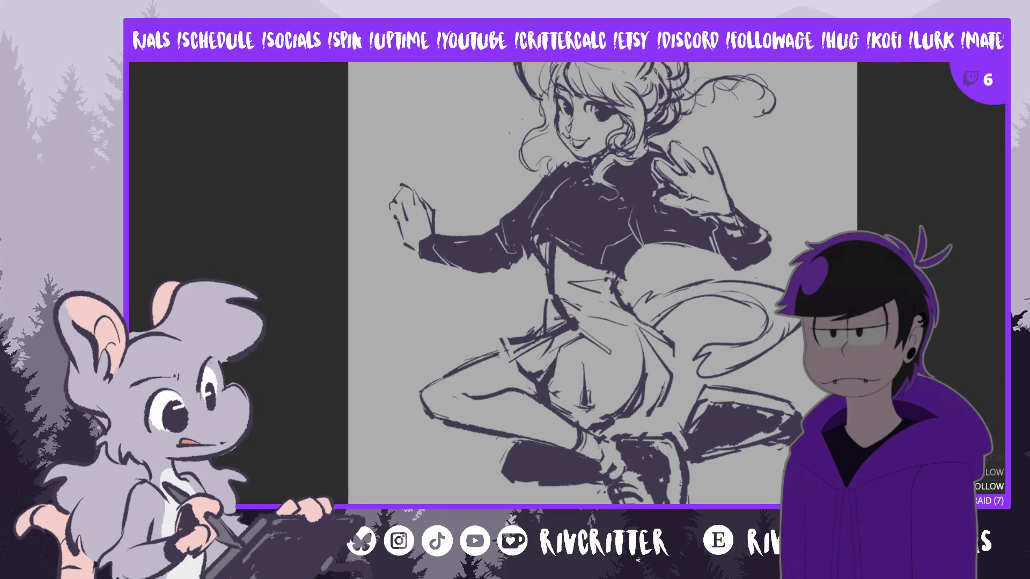
scroll(597, 283, "up", 3)
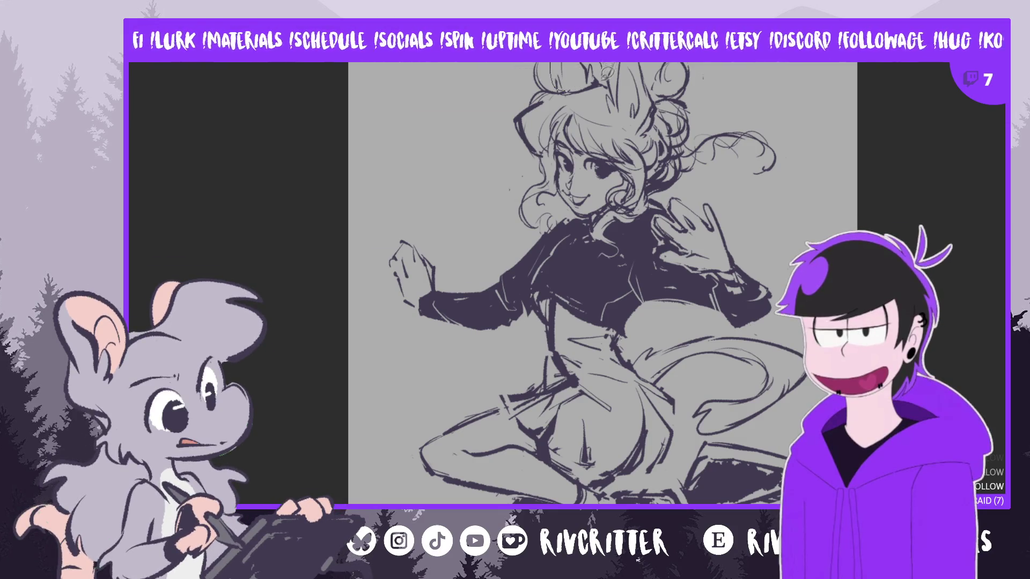
left_click_drag(551, 65, 599, 65)
key("ctrl+d")
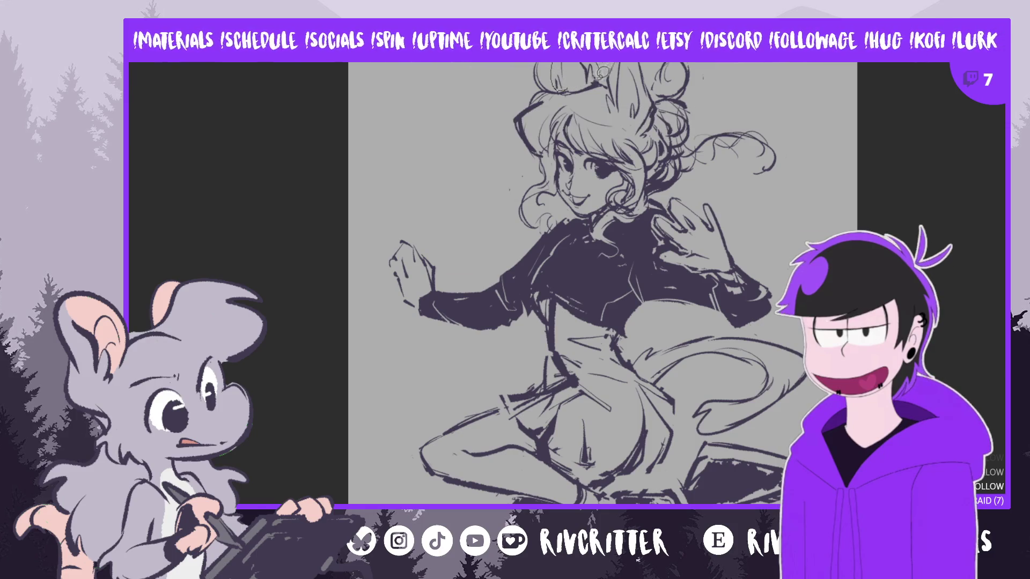
Lasso the crown of the head, reshape it slightly with a transform, then mirror the view
left_click_drag(588, 79, 590, 80)
key("ctrl+t")
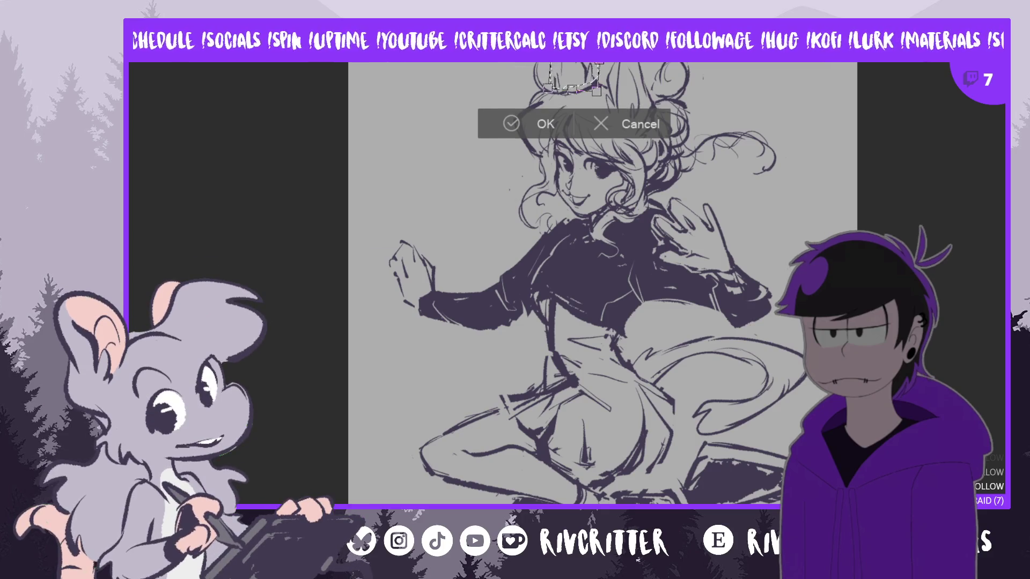
left_click_drag(574, 75, 576, 79)
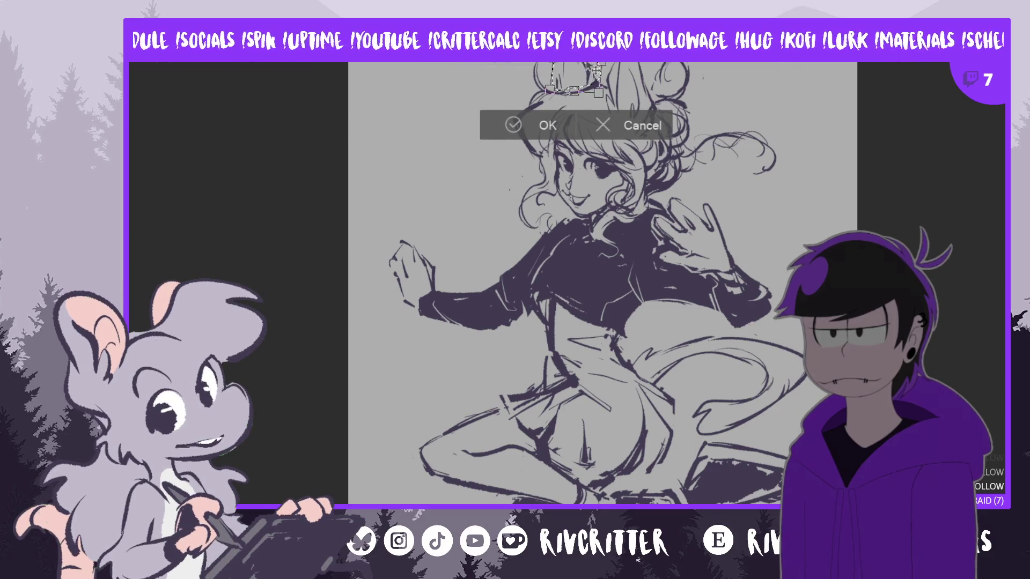
left_click(543, 127)
key("m")
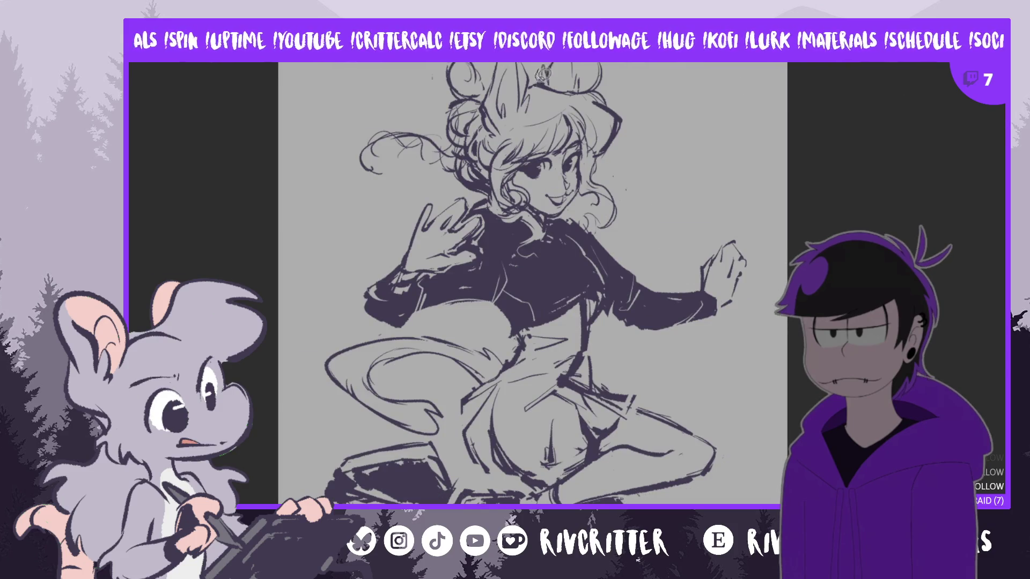
Select the hair strokes at the top of the head and shift them slightly left
key("ctrl+a")
key("ctrl+d")
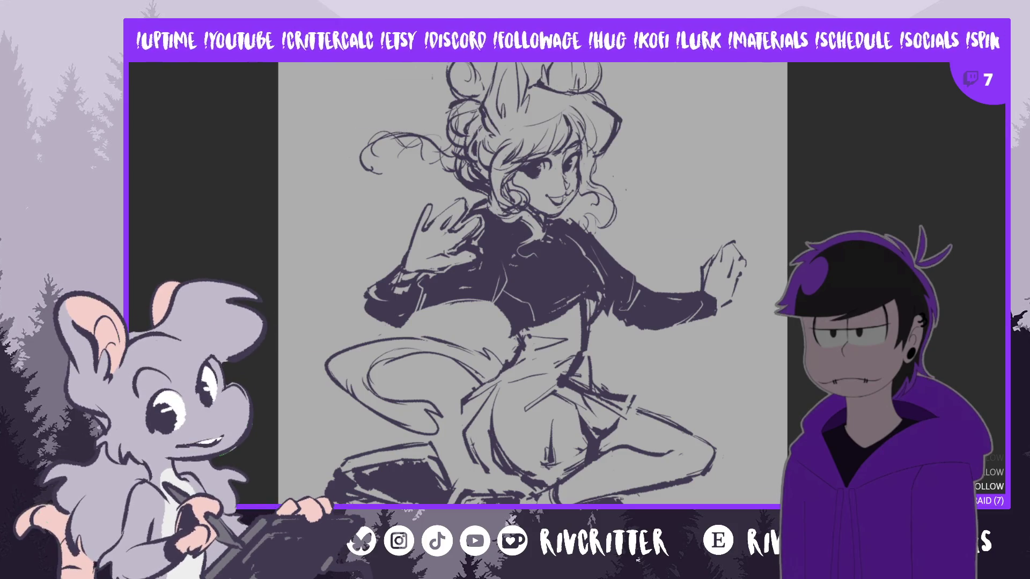
mouse_move(583, 80)
left_mouse_down()
mouse_move(537, 83)
mouse_move(582, 86)
left_mouse_up()
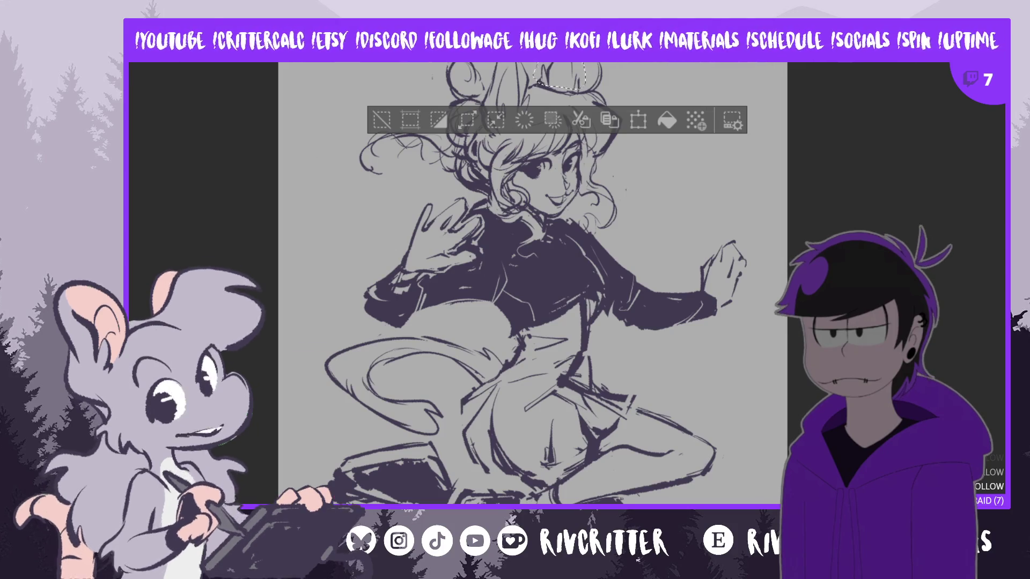
key("ctrl+t")
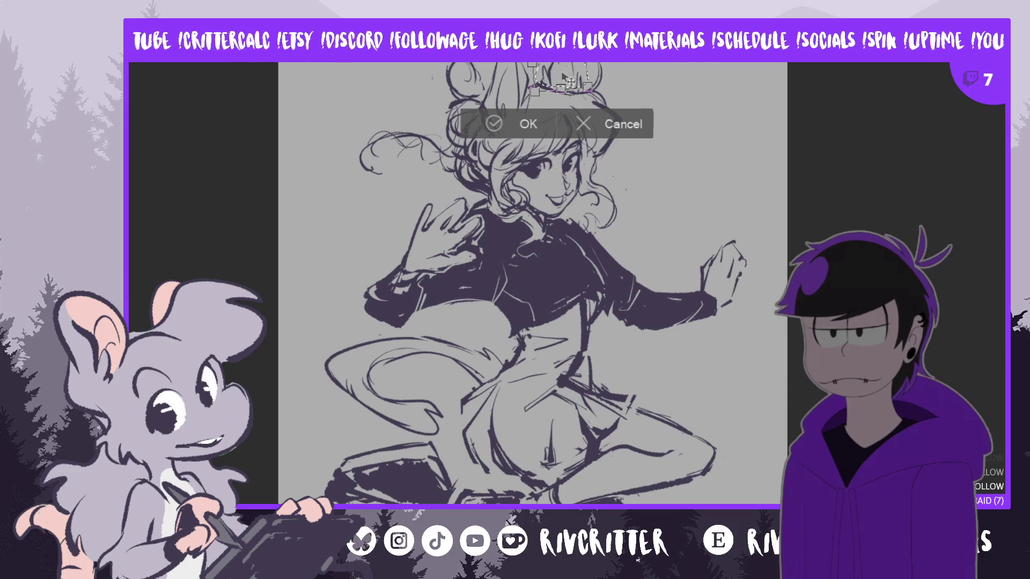
left_click_drag(592, 74, 563, 81)
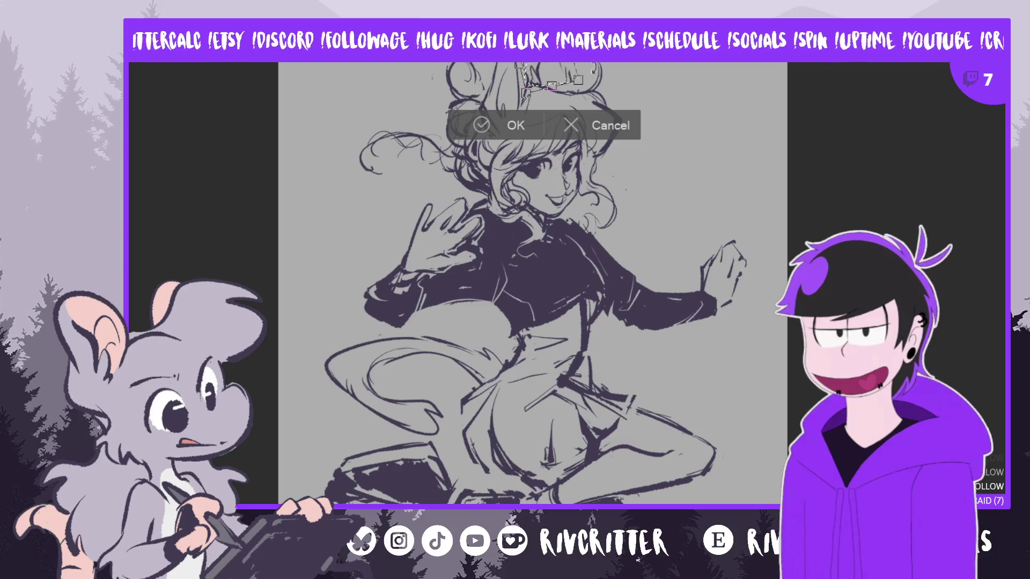
left_click(524, 122)
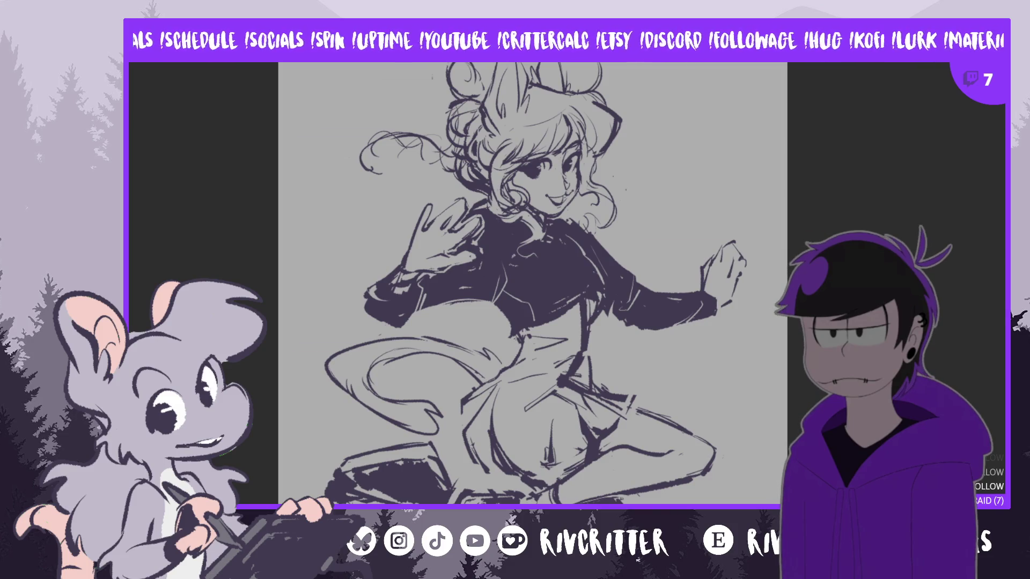
Draw a curling hair strand left of the bun after undoing a first try, then unmirror
scroll(339, 124, "down", 1)
left_click_drag(410, 98, 339, 123)
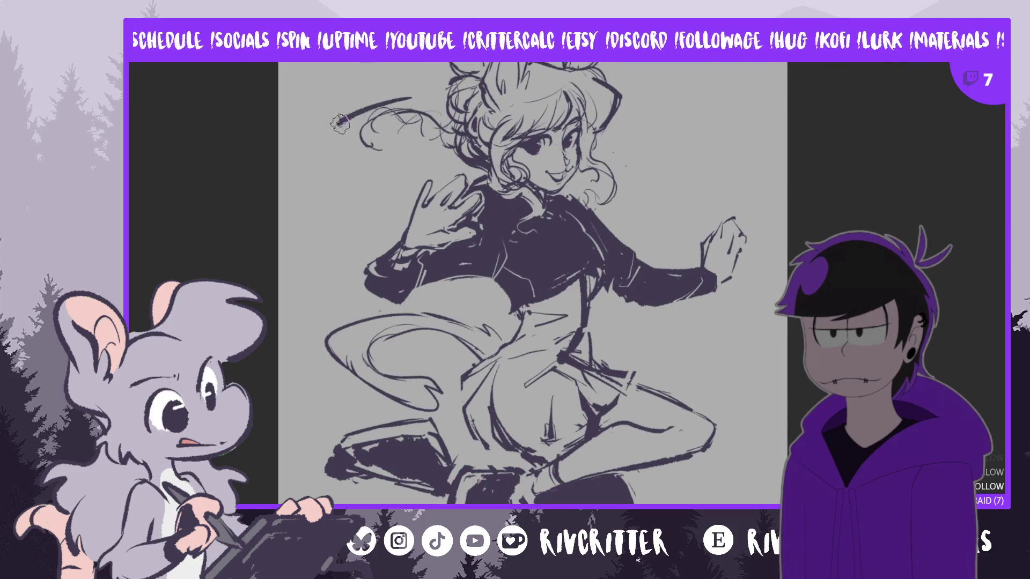
key("ctrl+z")
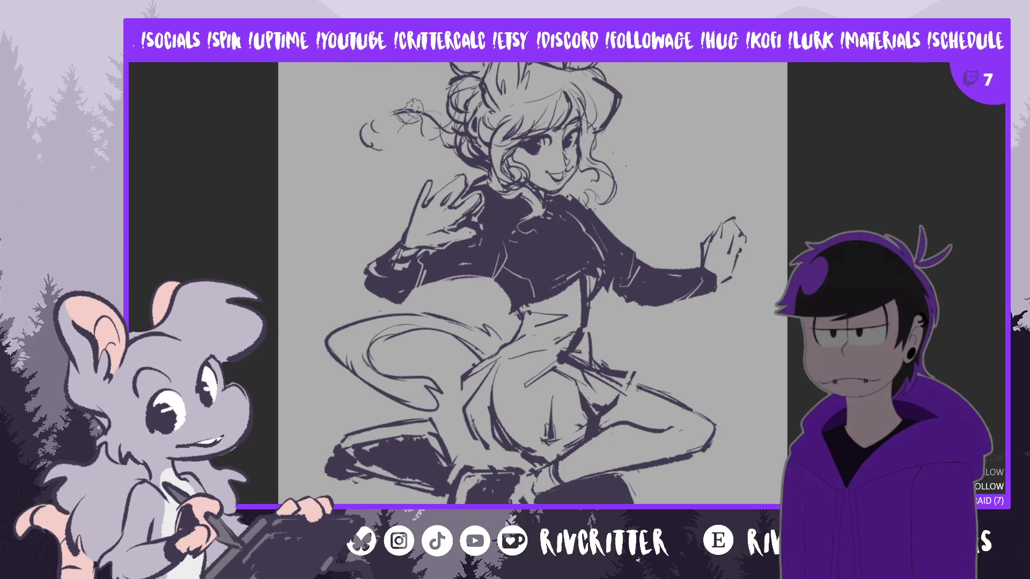
left_click_drag(382, 149, 395, 113)
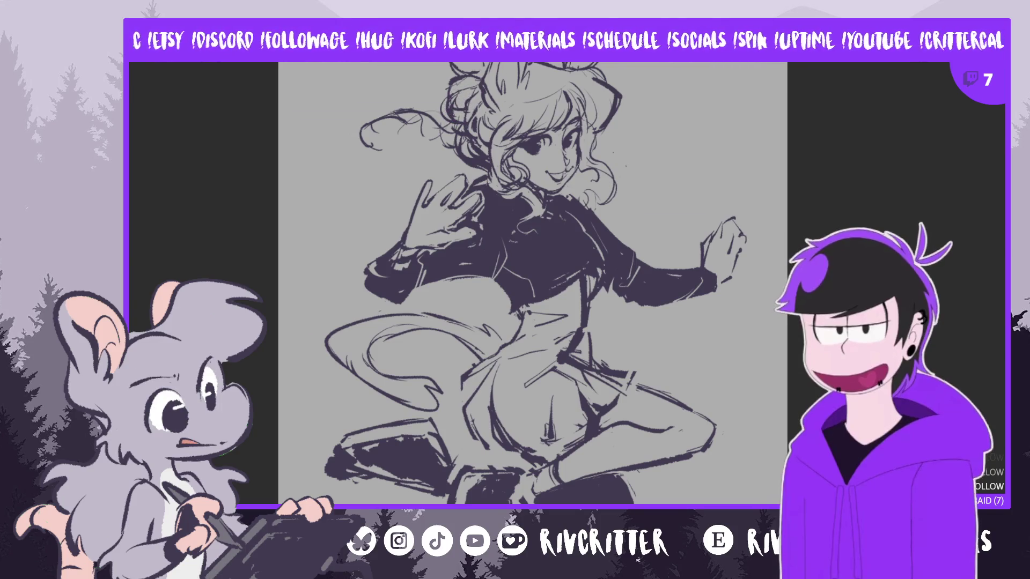
key("m")
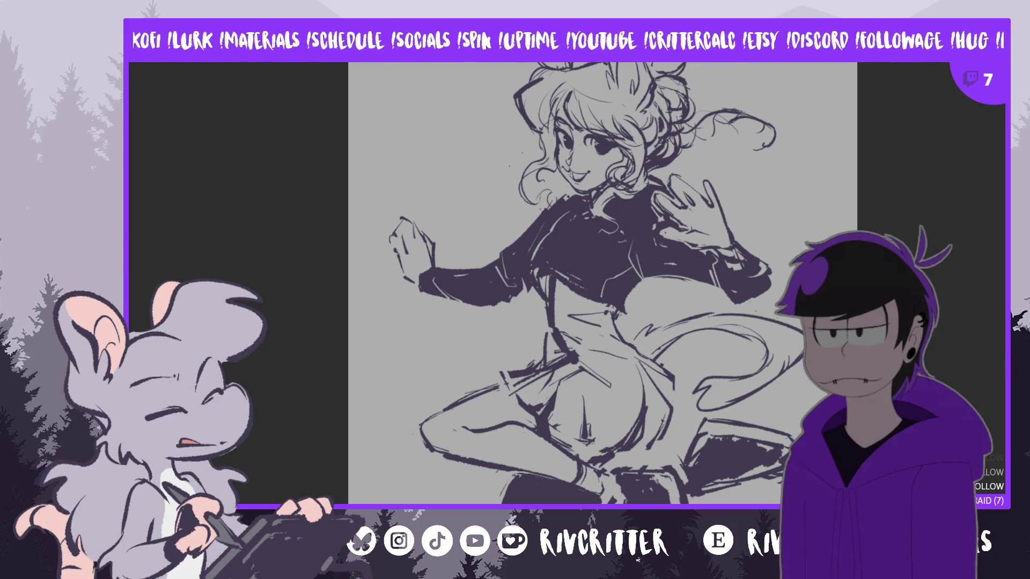
Draw a lasso loop around the skirt, legs and sneakers at the bottom of the figure
scroll(596, 291, "down", 1)
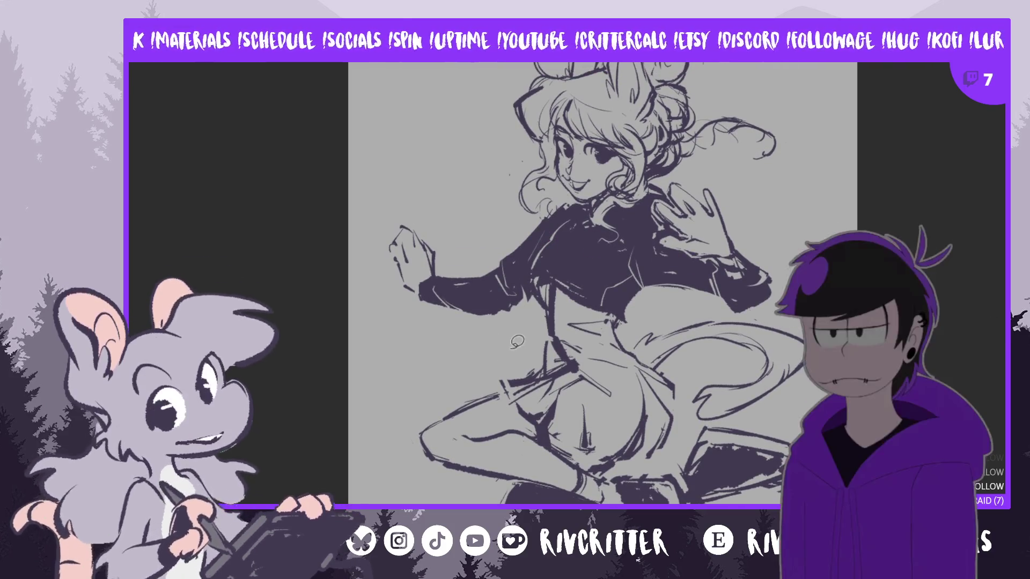
left_click_drag(512, 337, 354, 501)
scroll(600, 284, "down", 1)
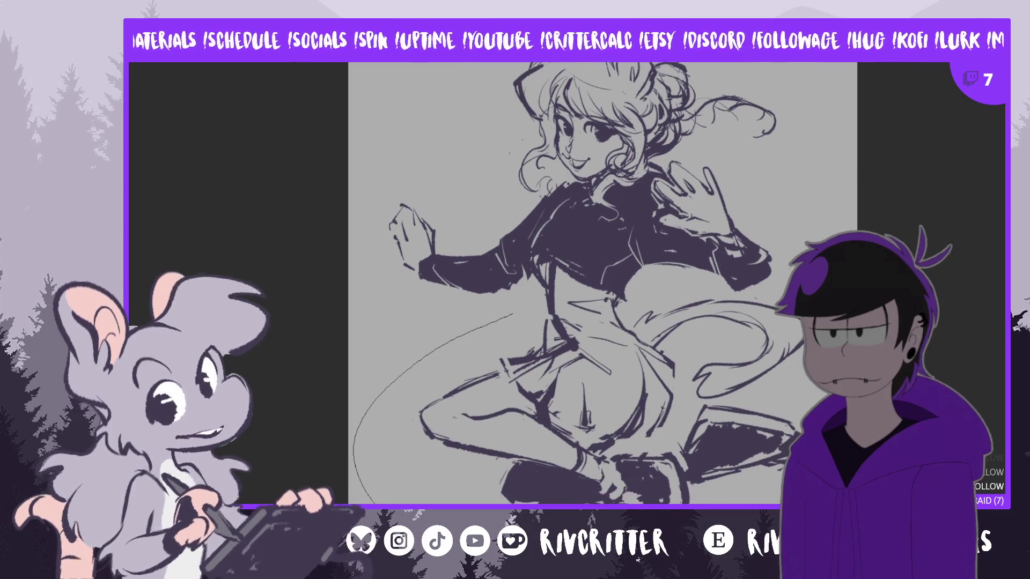
left_click_drag(757, 287, 729, 286)
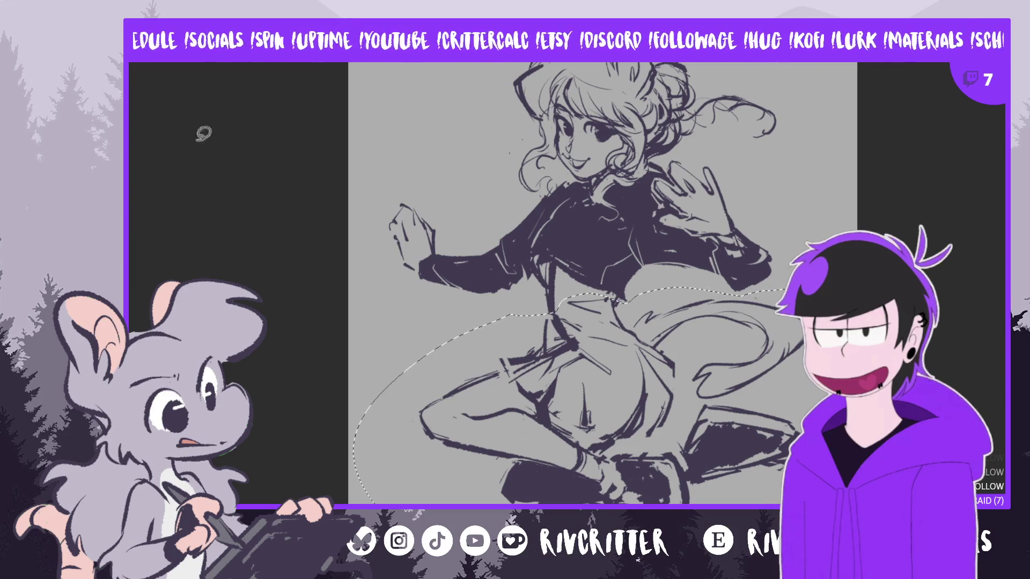
Tilt the selected lower body slightly clockwise, deselect, and begin transforming the whole sketch
scroll(601, 284, "down", 2)
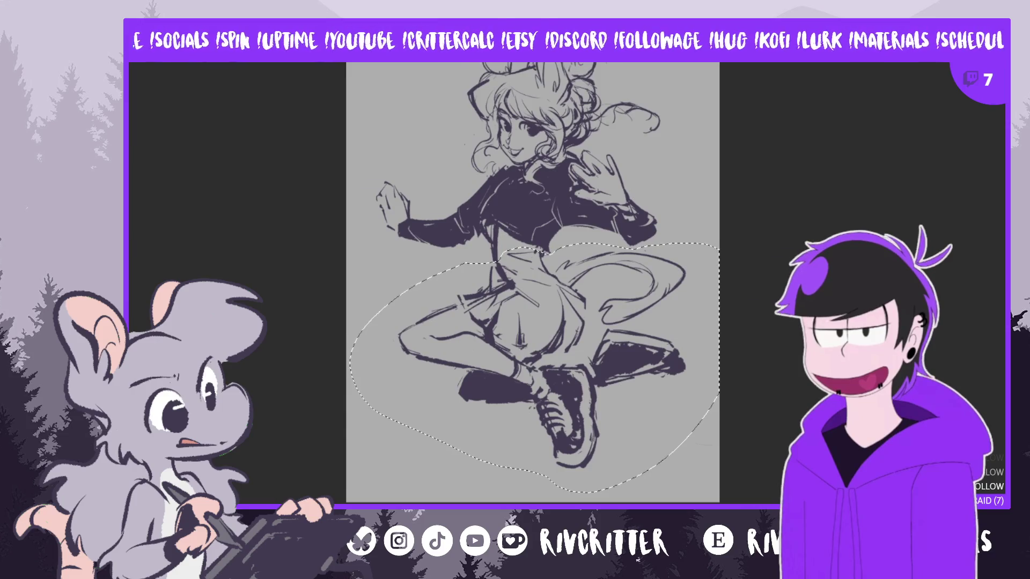
key("ctrl+t")
left_click_drag(724, 397, 727, 429)
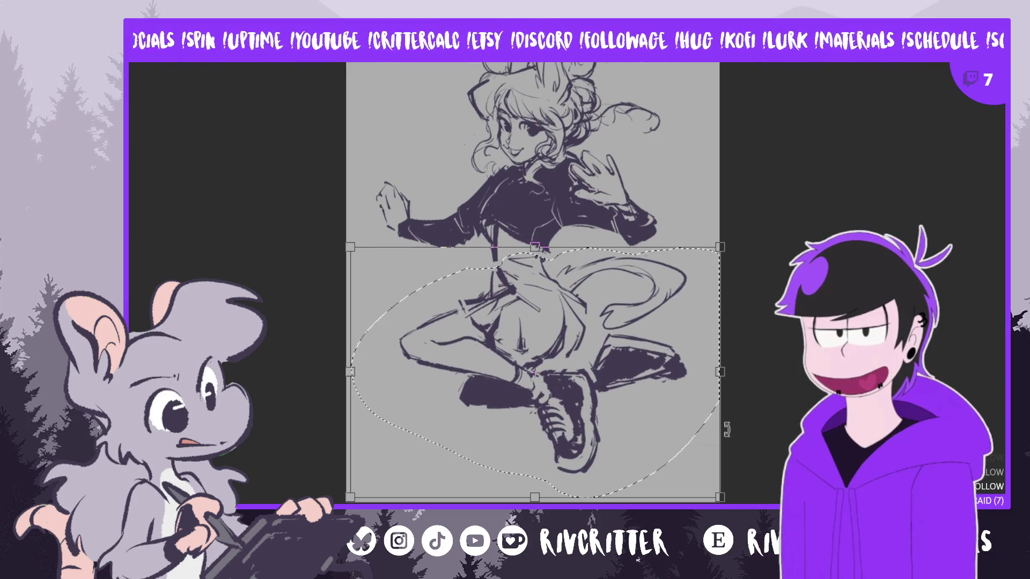
left_click_drag(720, 245, 678, 318)
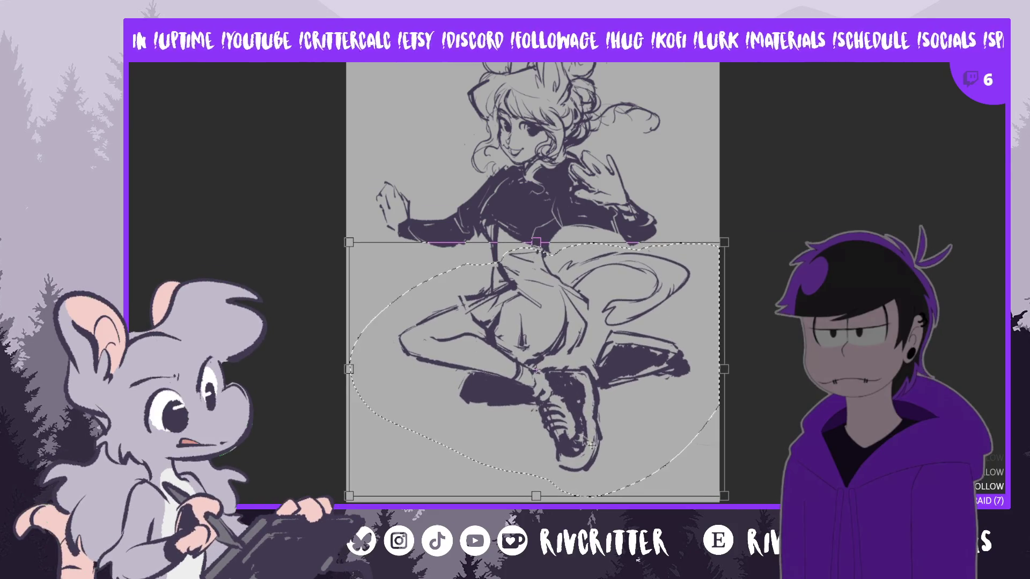
key("Return")
key("ctrl+d")
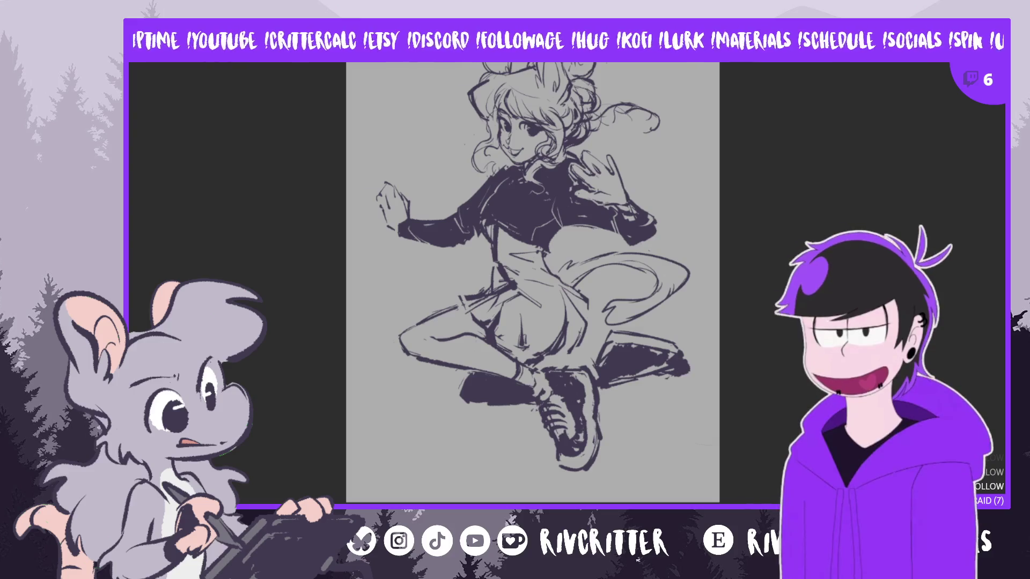
key("ctrl+t")
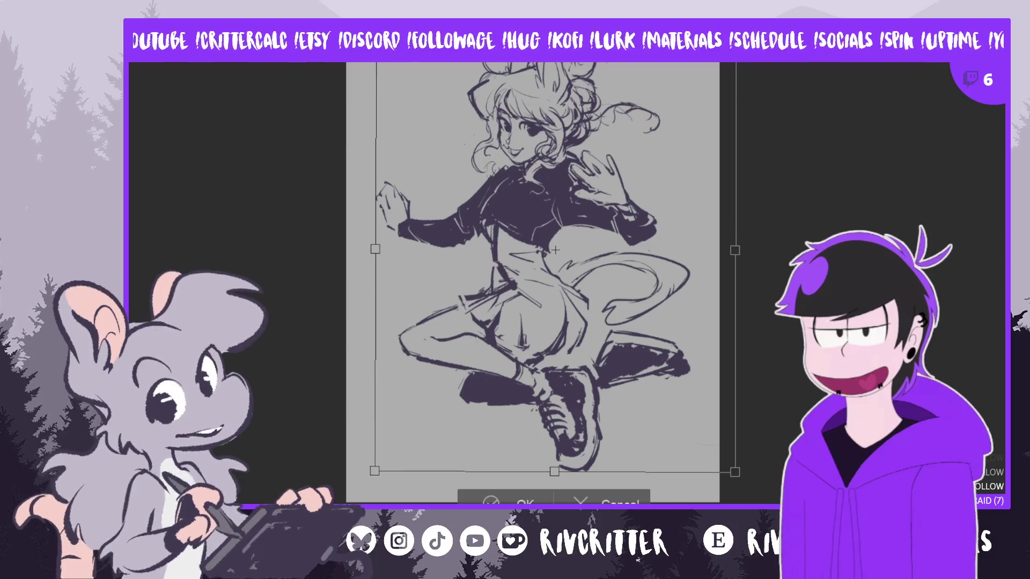
Rotate the whole sketch slightly clockwise and darken the tip of the shoe
mouse_move(751, 488)
left_mouse_down()
mouse_move(743, 495)
mouse_move(748, 456)
mouse_move(670, 387)
mouse_move(651, 386)
mouse_move(671, 419)
left_mouse_up()
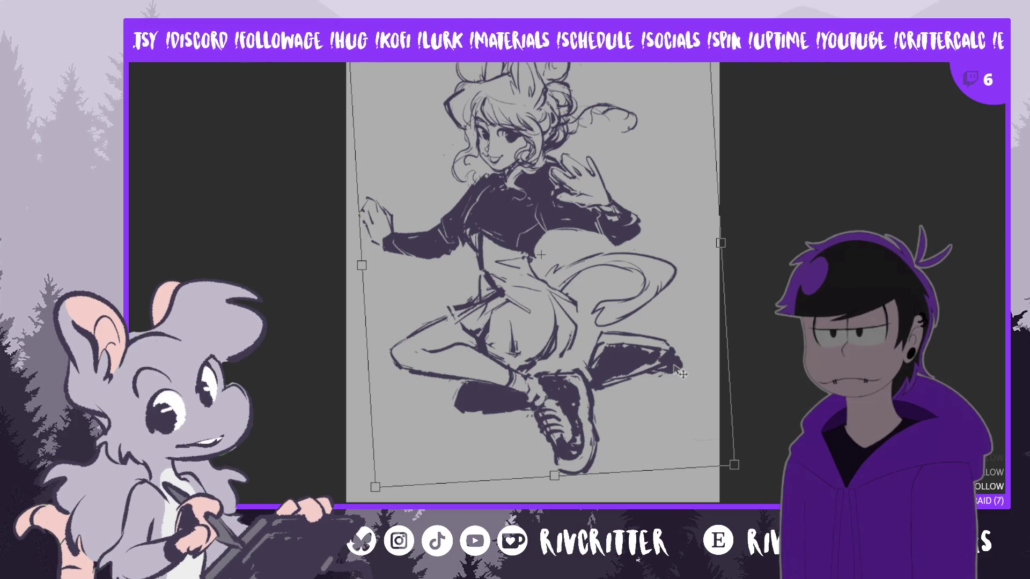
key("Return")
left_click_drag(680, 359, 677, 364)
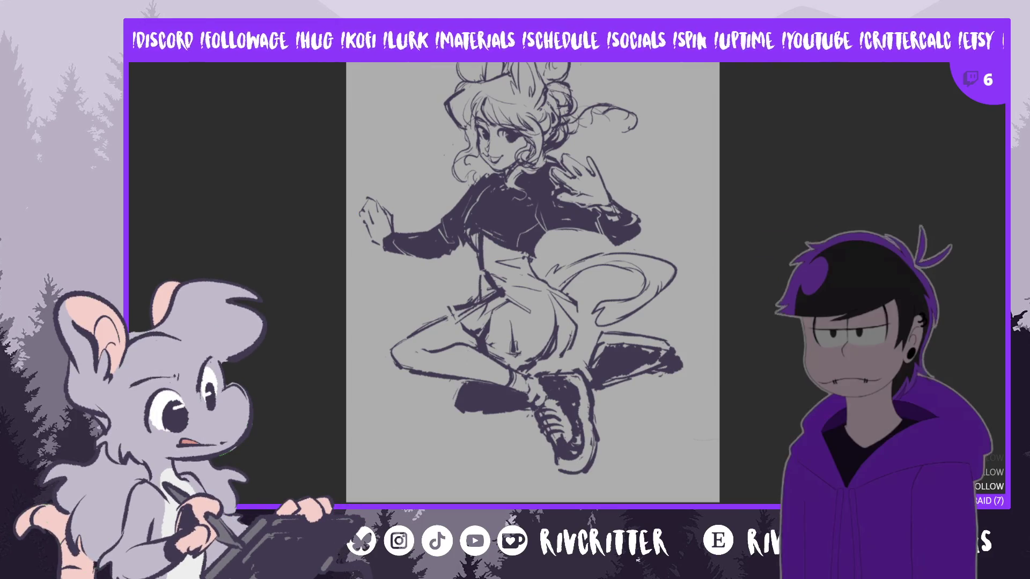
Nudge the whole sketch slightly right and begin a sparkle left of the girl's head
left_click_drag(568, 274, 574, 277)
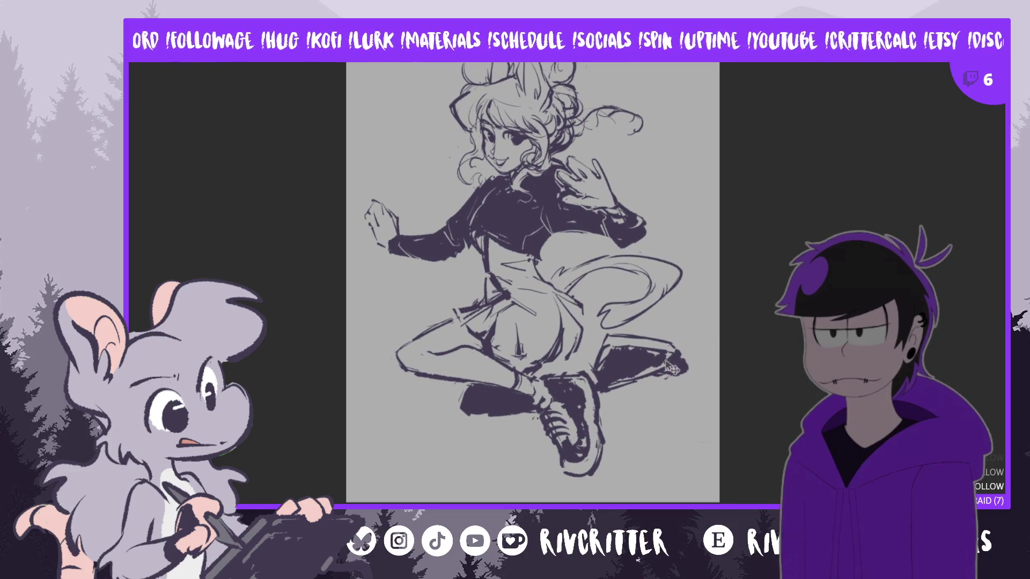
left_click_drag(671, 369, 677, 371)
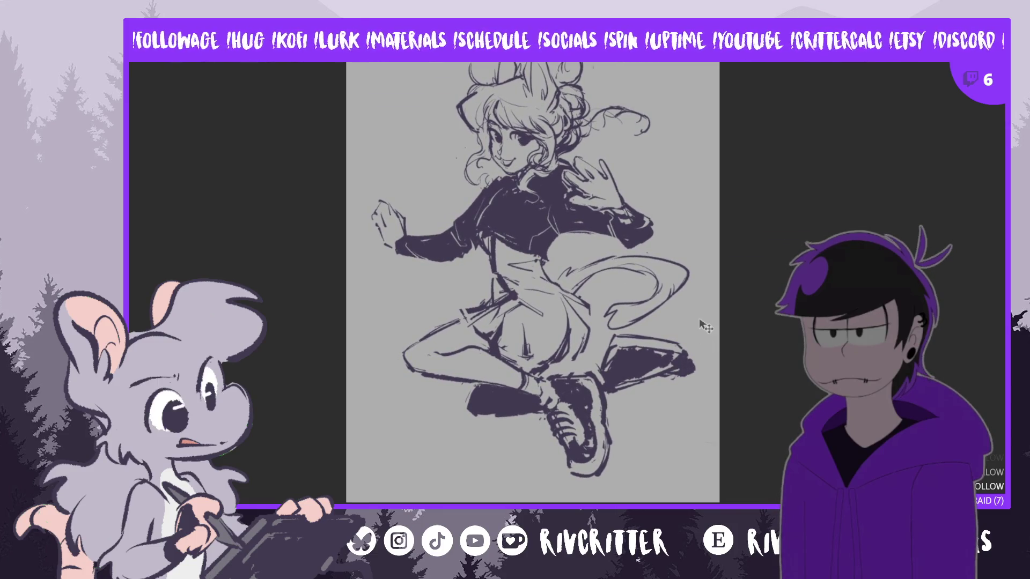
scroll(570, 80, "up", 3)
scroll(571, 80, "down", 2)
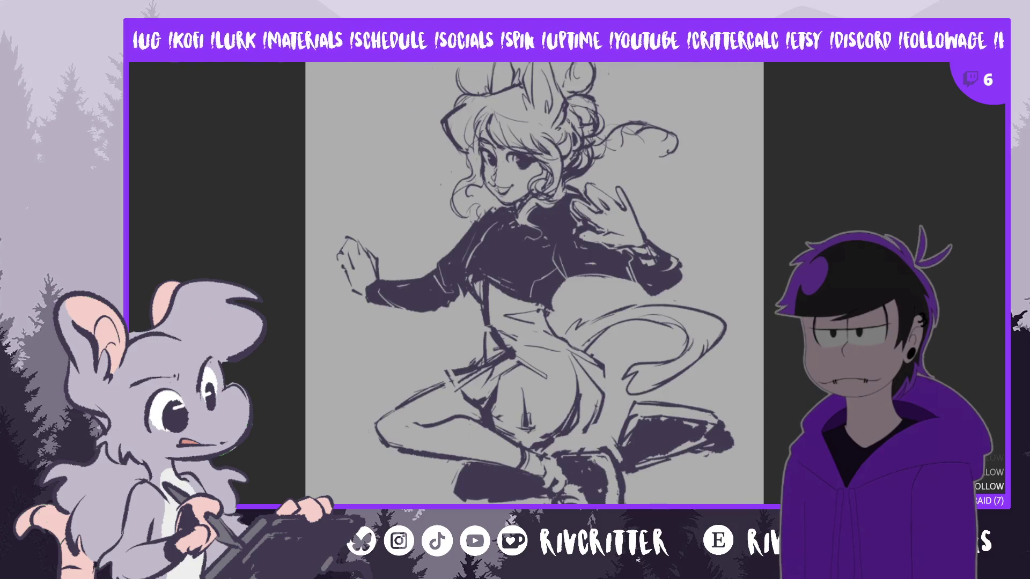
left_click_drag(416, 145, 427, 195)
Draw four-point cross sparkles left of the face, above the ears and beside the raised hand
left_click_drag(410, 176, 426, 173)
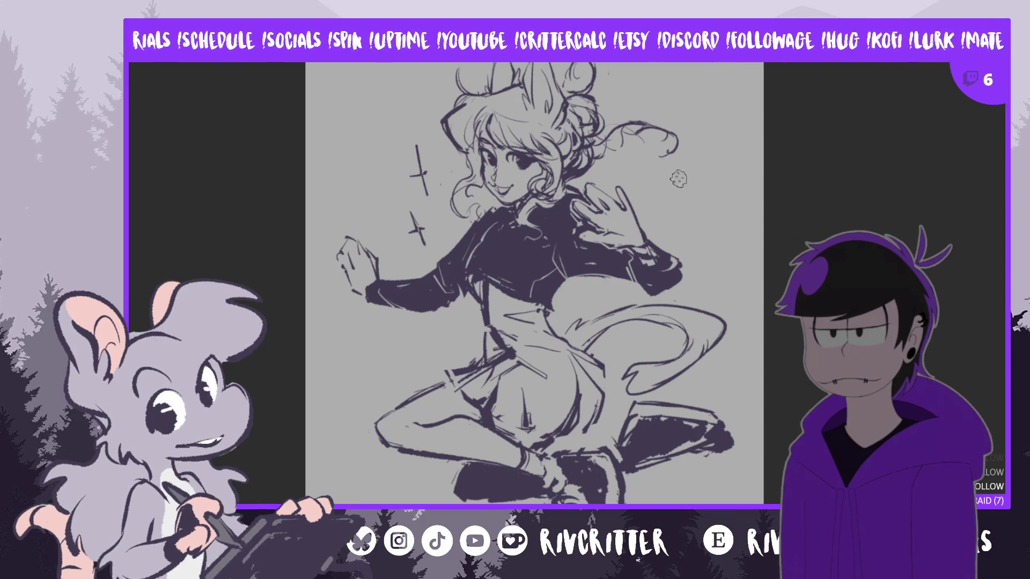
left_click_drag(678, 173, 662, 207)
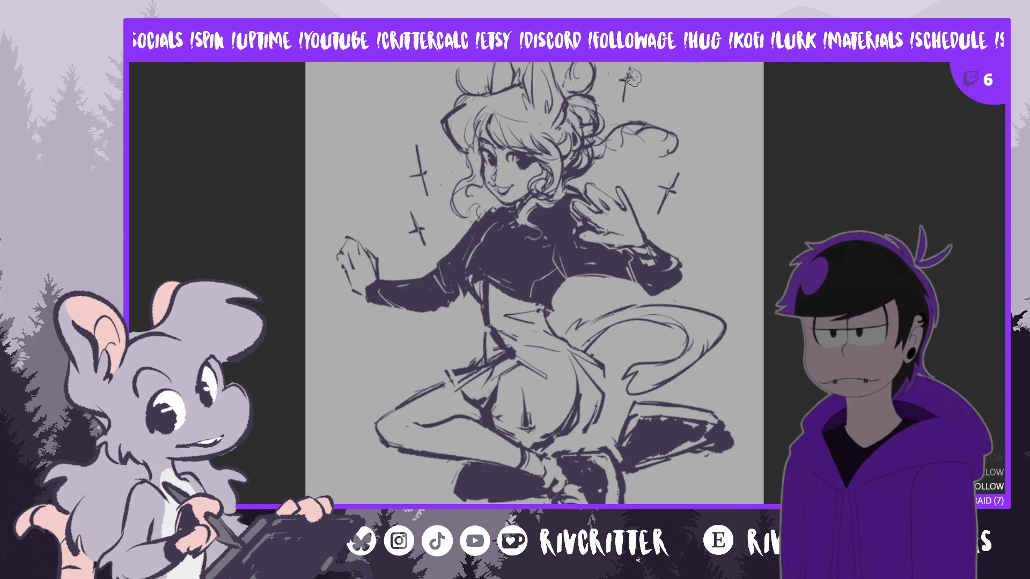
left_click_drag(633, 78, 622, 80)
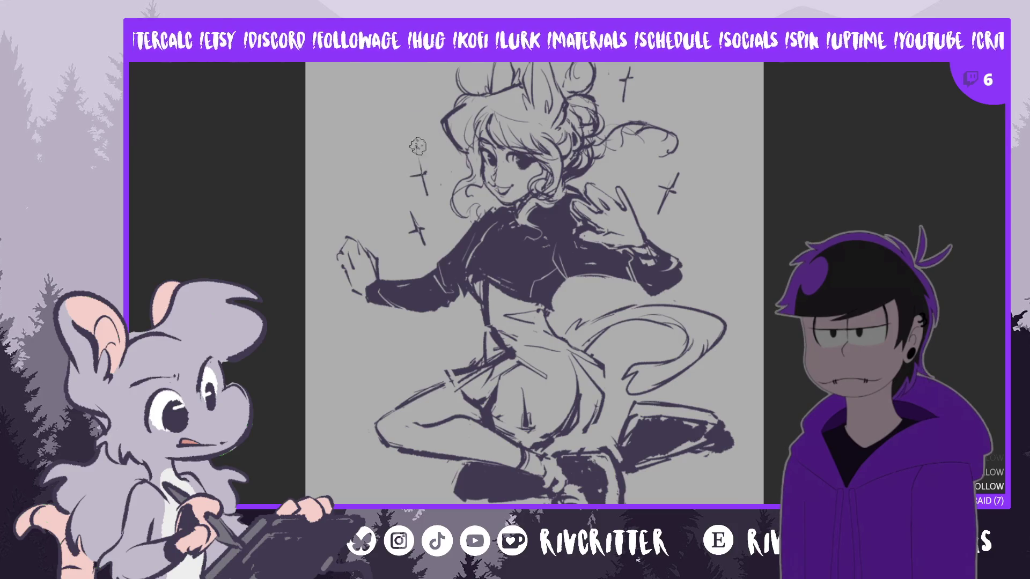
left_click_drag(416, 144, 429, 188)
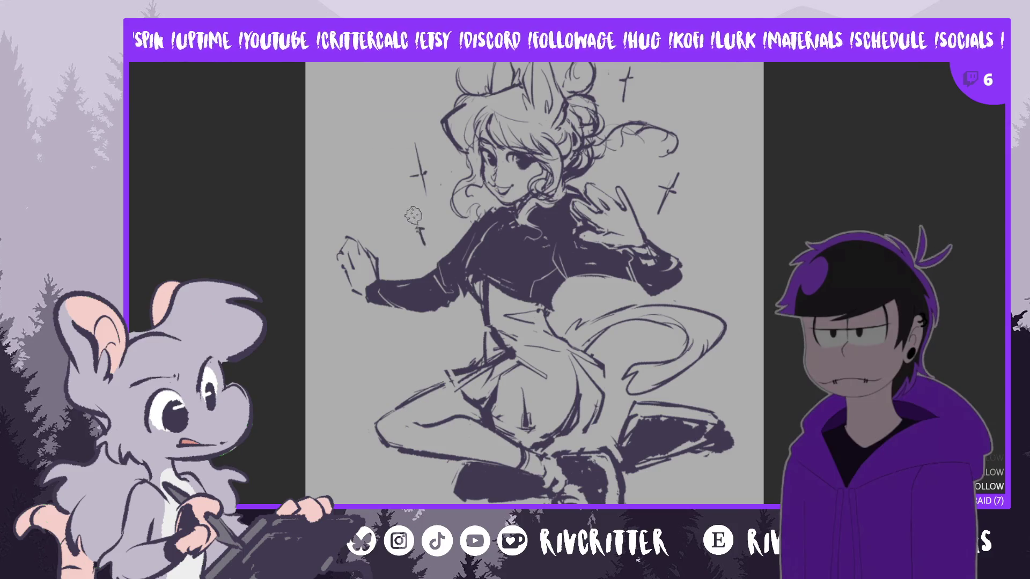
left_click_drag(414, 204, 426, 243)
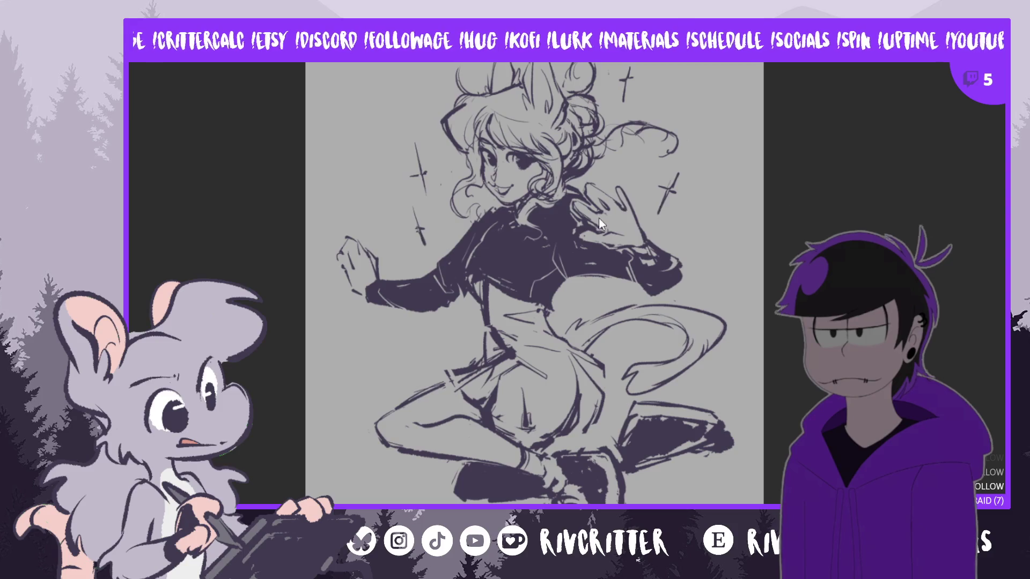
Delete the sparkle marks and begin a transform on the whole drawing
key("Delete")
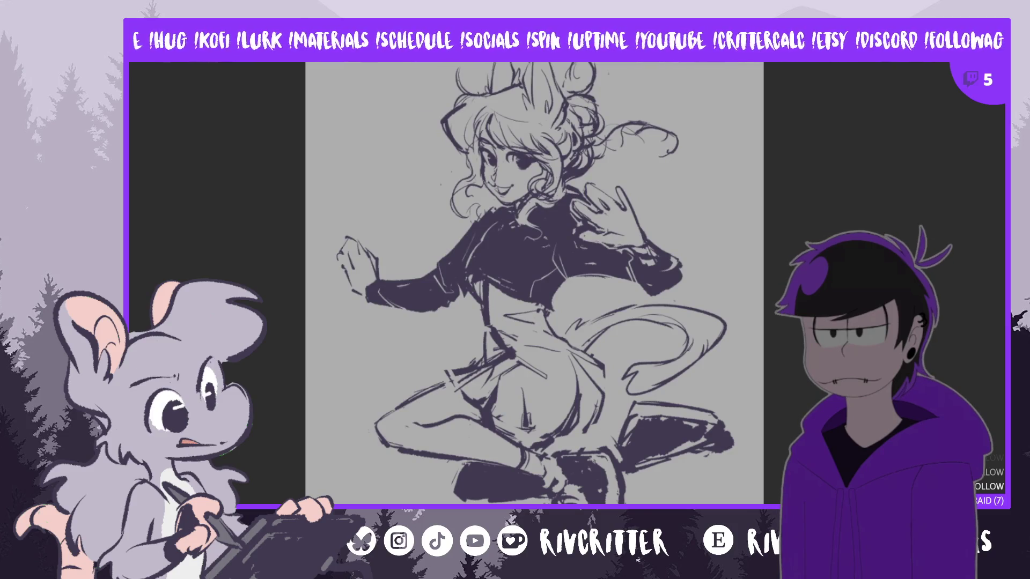
key("ctrl+t")
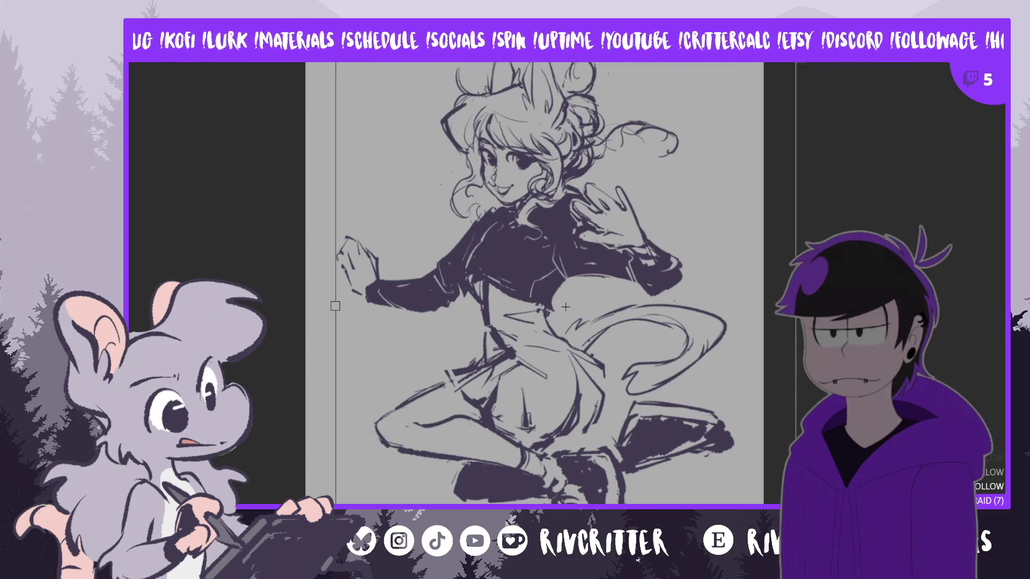
Rotate the whole drawing slightly clockwise, reposition it right and down, and apply it
scroll(802, 224, "down", 2)
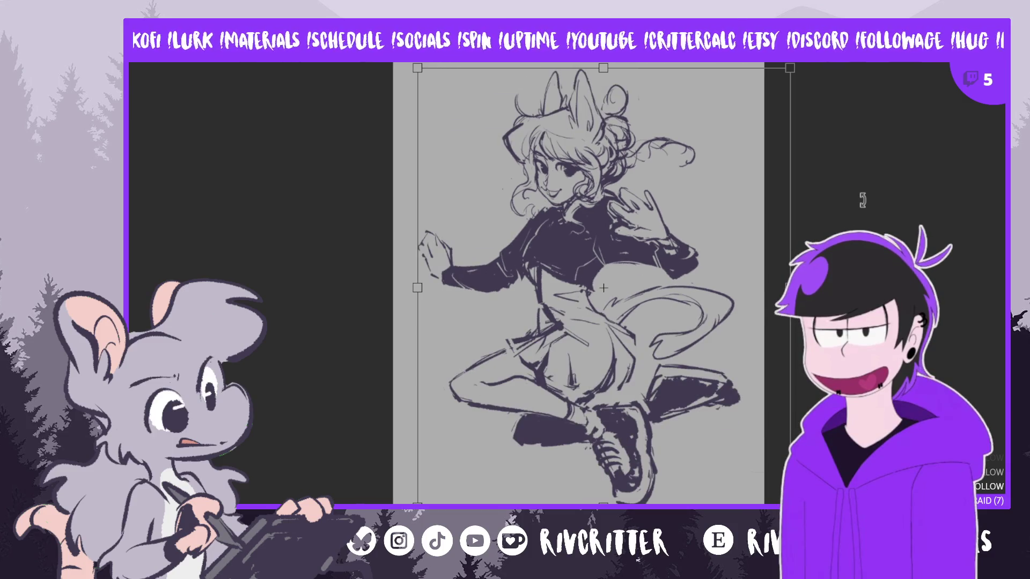
left_click_drag(802, 224, 805, 236)
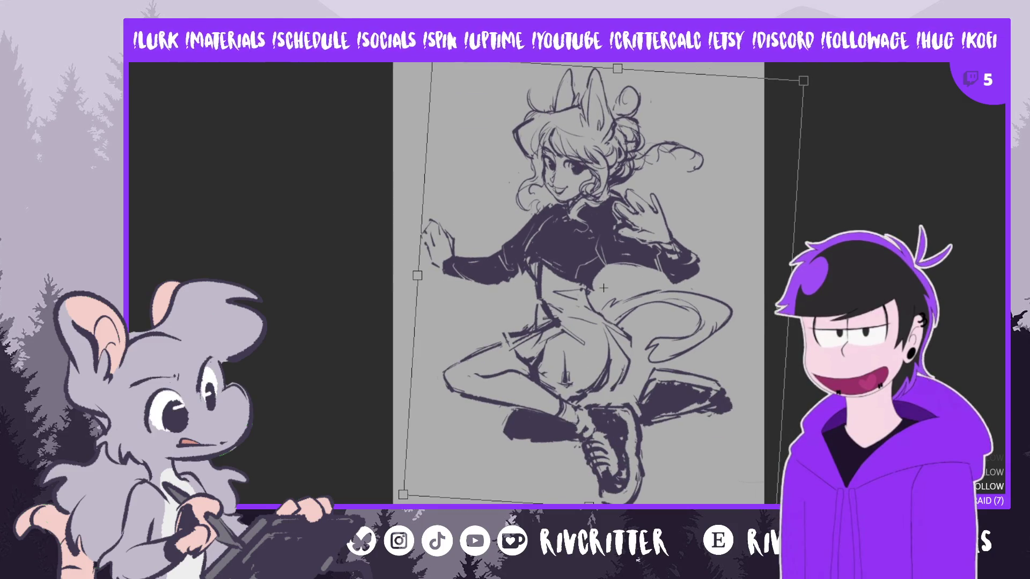
left_click_drag(831, 390, 810, 384)
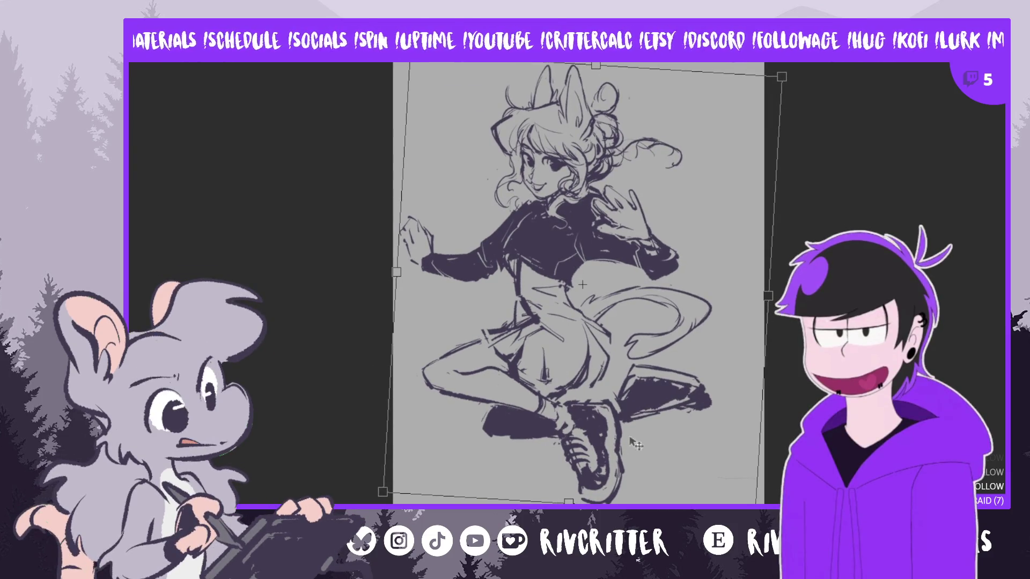
left_click_drag(635, 443, 643, 444)
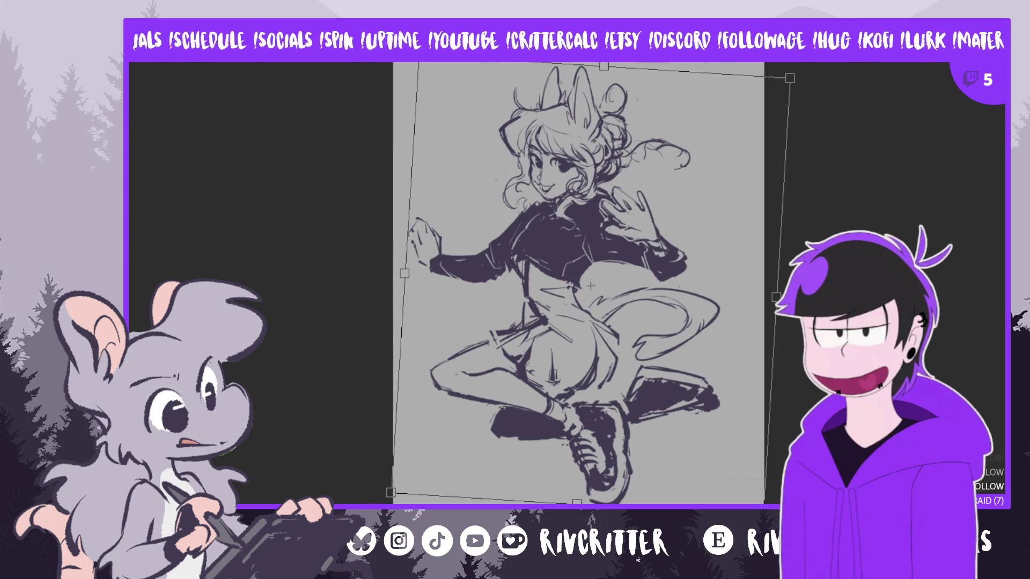
key("Return")
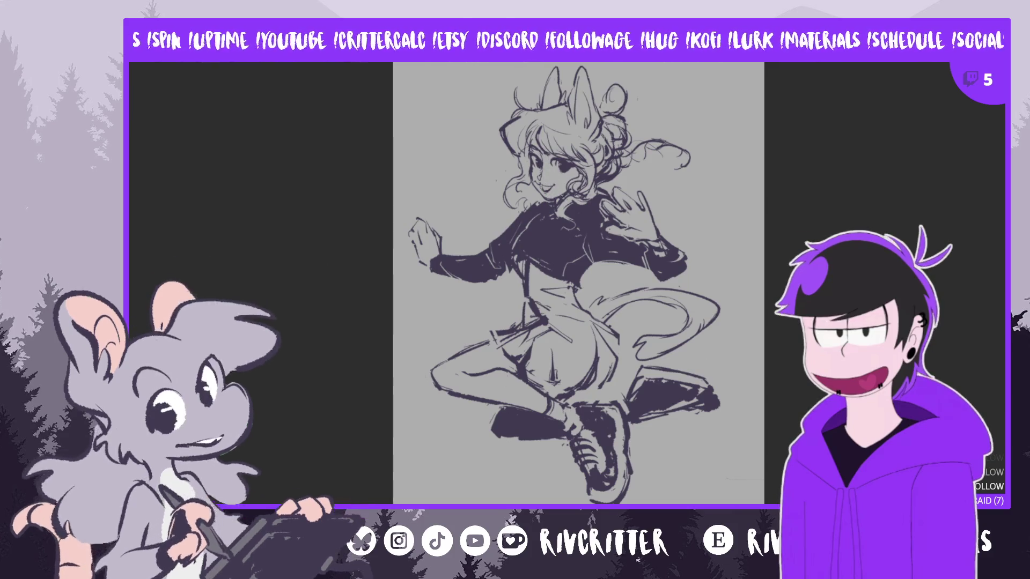
Brush light fill over the face, forehead hair and inner ear, then mirror the view with H
mouse_move(553, 150)
left_mouse_down()
mouse_move(558, 196)
mouse_move(547, 193)
mouse_move(560, 210)
mouse_move(587, 191)
left_mouse_up()
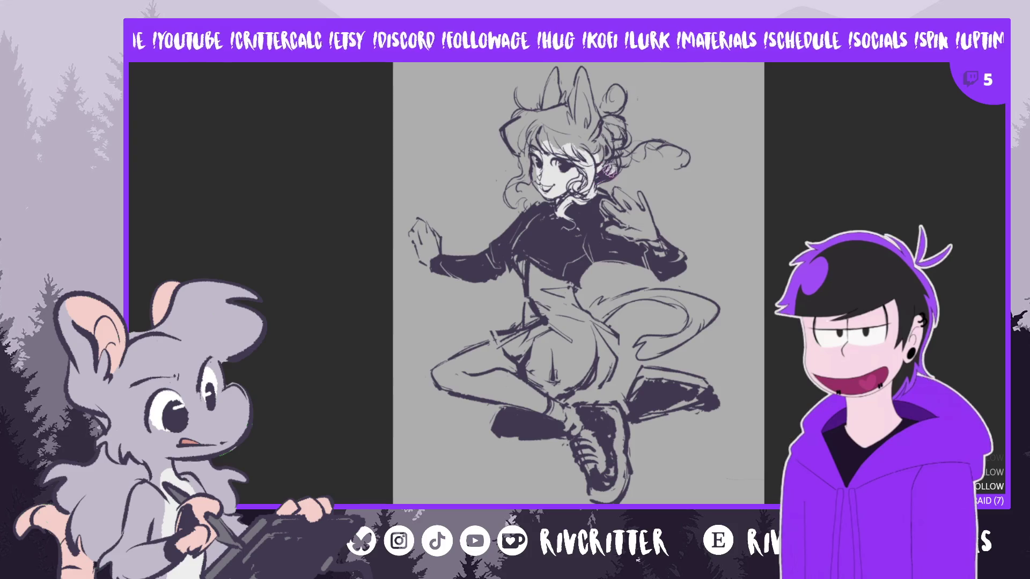
mouse_move(590, 131)
left_mouse_down()
mouse_move(528, 148)
mouse_move(531, 172)
left_mouse_up()
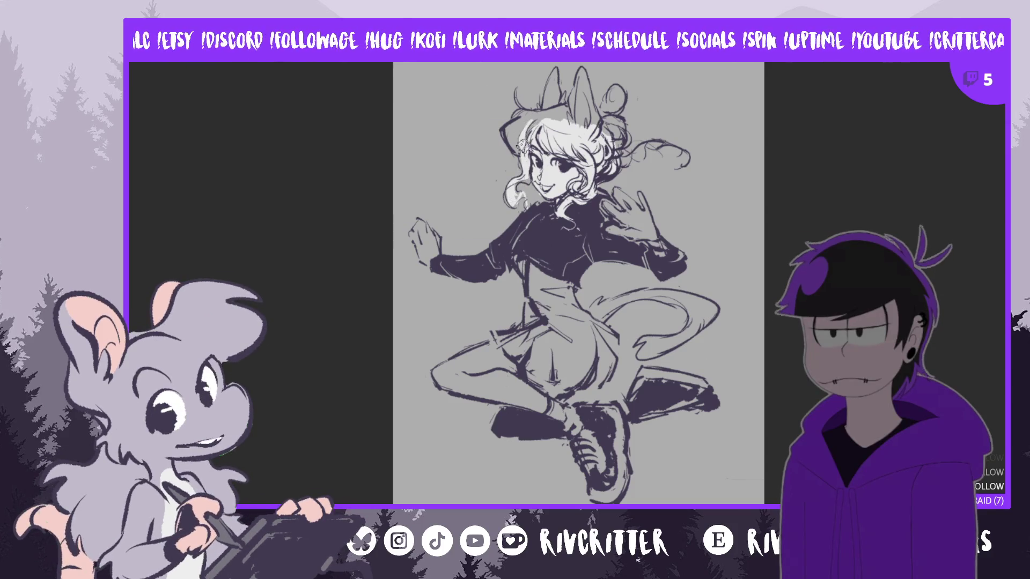
left_click_drag(520, 144, 544, 113)
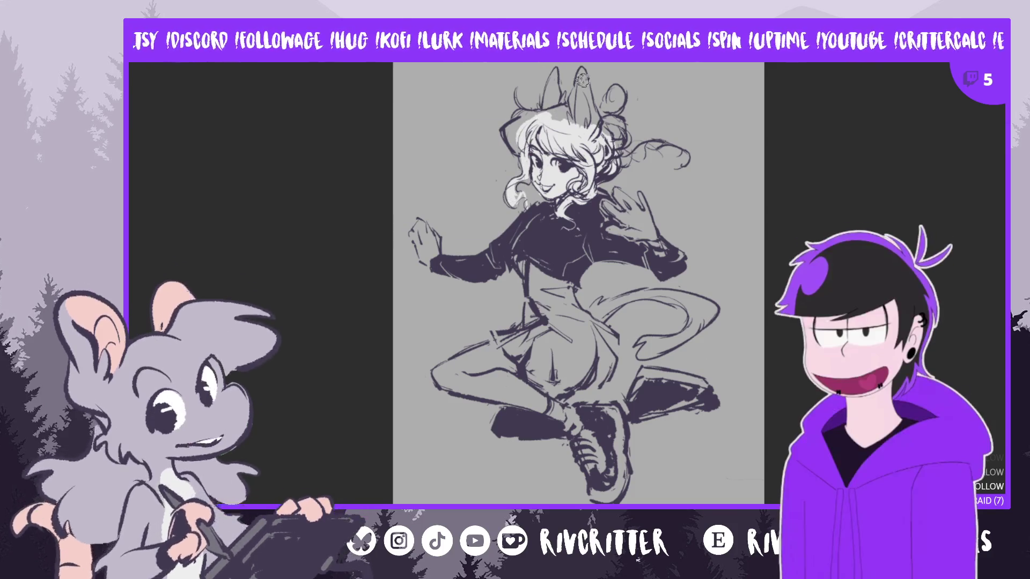
scroll(563, 99, "up", 2)
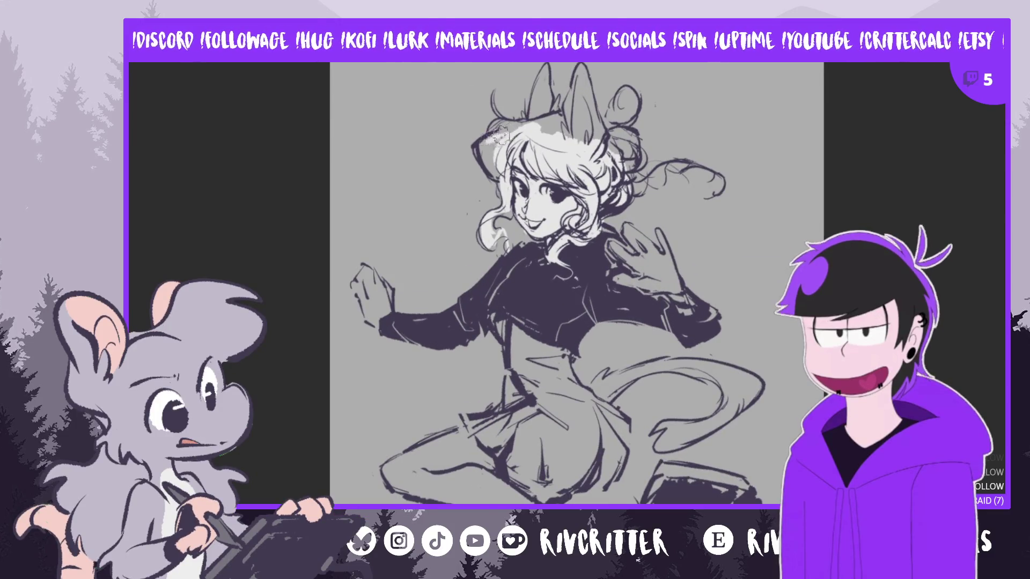
mouse_move(489, 150)
left_mouse_down()
mouse_move(552, 107)
mouse_move(550, 80)
left_mouse_up()
left_click_drag(543, 132, 547, 83)
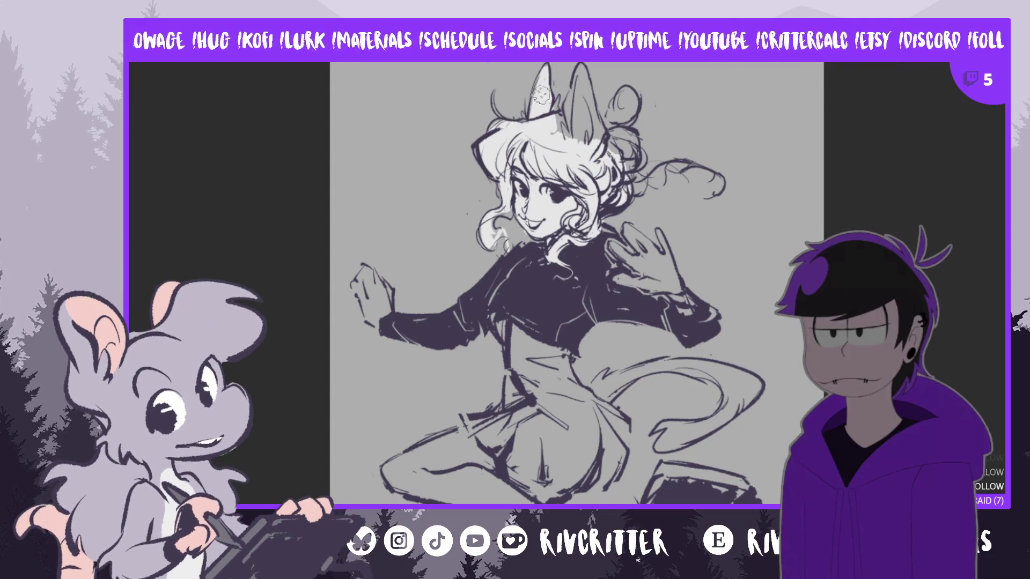
mouse_move(544, 138)
left_mouse_down()
mouse_move(563, 123)
mouse_move(544, 155)
left_mouse_up()
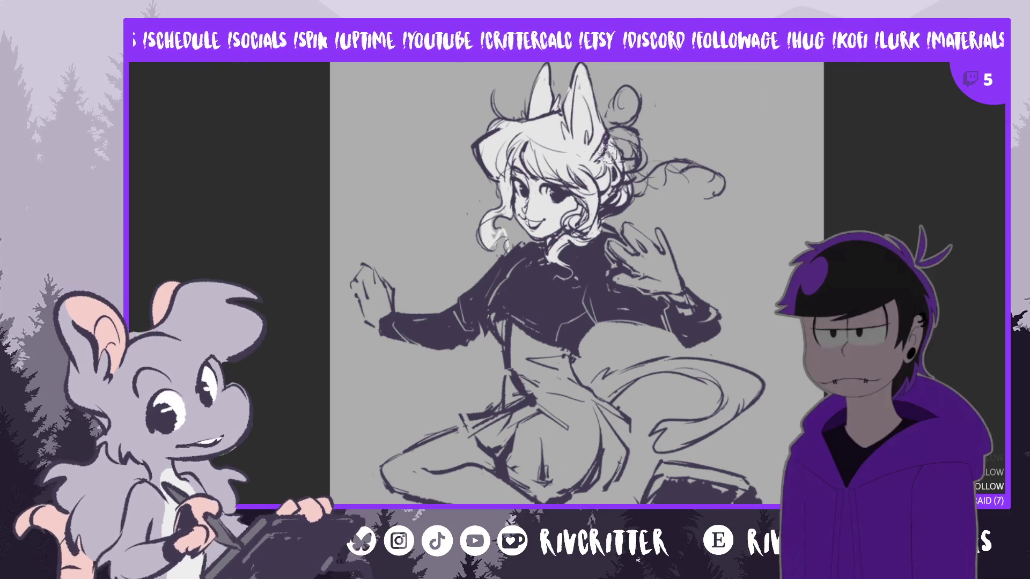
key("h")
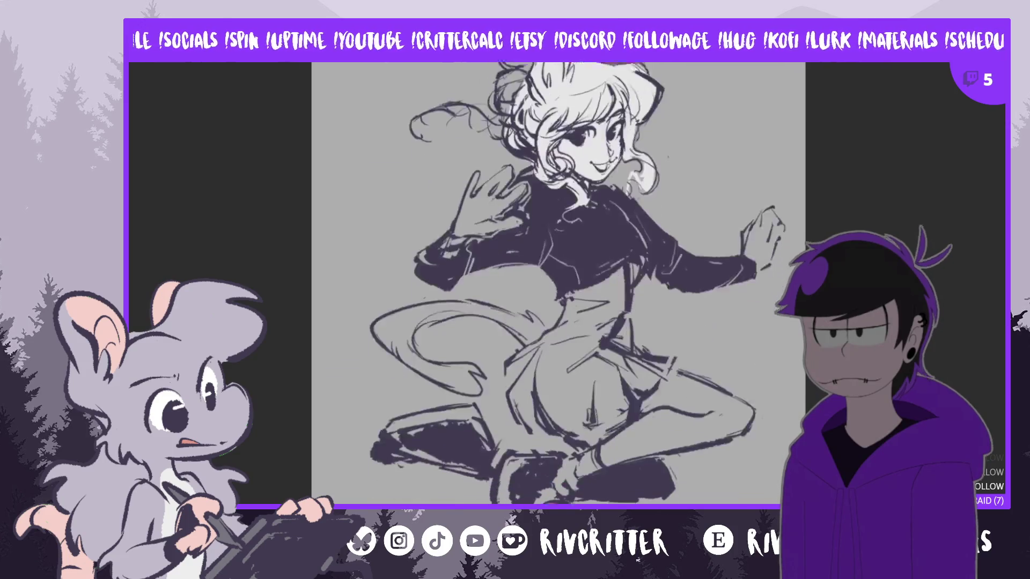
Brush light colour over the raised hand and its finger
scroll(558, 290, "down", 2)
mouse_move(523, 196)
left_mouse_down()
mouse_move(510, 217)
mouse_move(505, 209)
mouse_move(455, 246)
mouse_move(460, 225)
left_mouse_up()
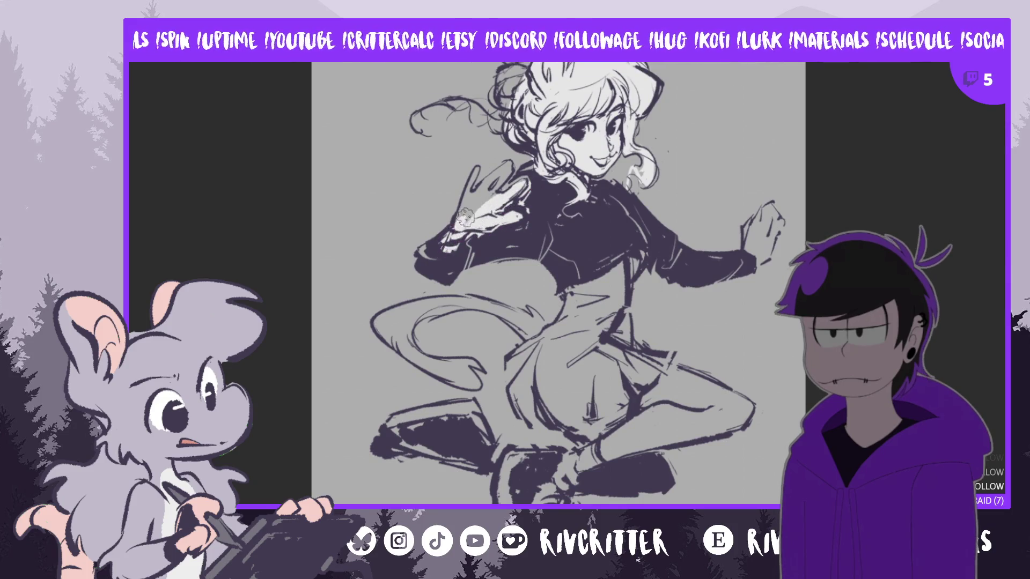
mouse_move(472, 181)
left_mouse_down()
mouse_move(453, 231)
mouse_move(471, 178)
left_mouse_up()
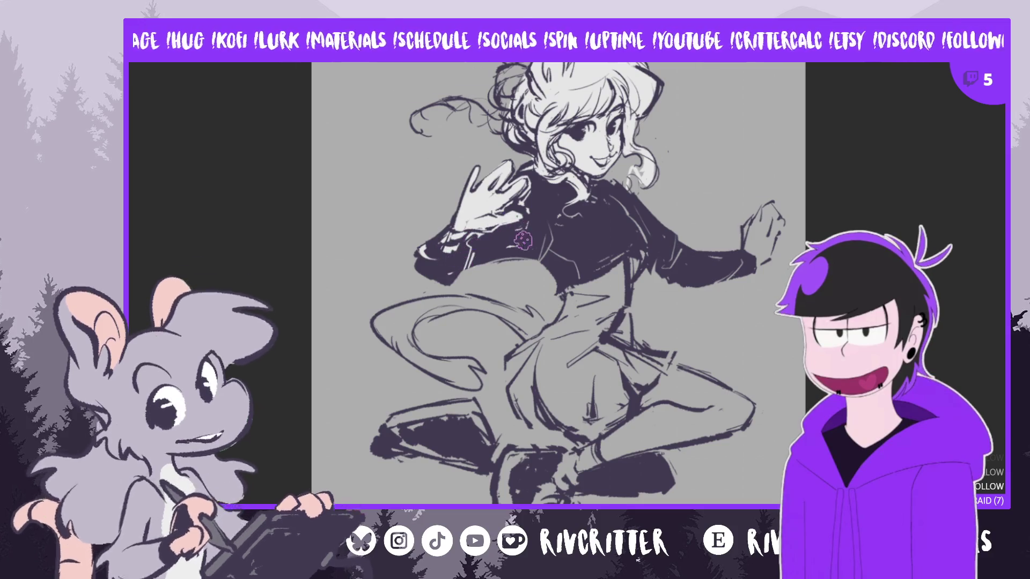
Fill the bare midriff and skirt with light colour, then mirror the view with M
mouse_move(573, 284)
left_mouse_down()
mouse_move(585, 309)
mouse_move(619, 286)
mouse_move(595, 368)
left_mouse_up()
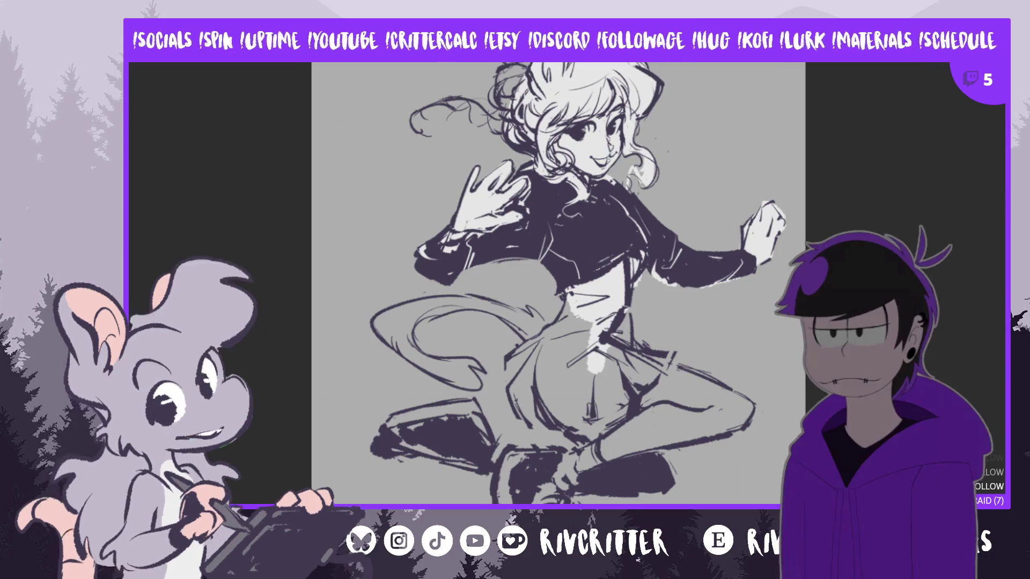
mouse_move(502, 77)
left_mouse_down()
mouse_move(516, 94)
mouse_move(501, 118)
mouse_move(518, 107)
mouse_move(505, 91)
mouse_move(512, 86)
left_mouse_up()
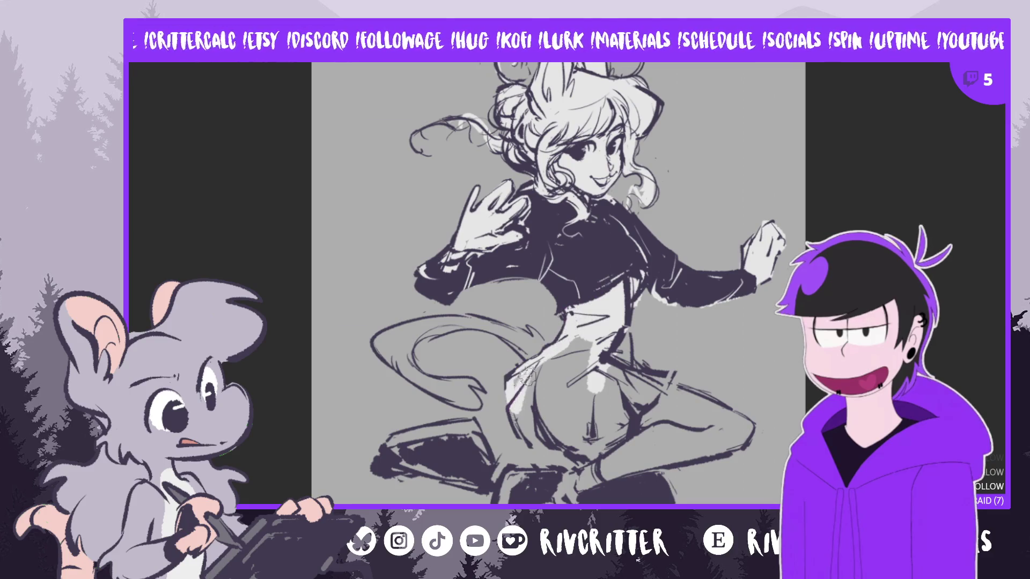
mouse_move(521, 417)
left_mouse_down()
mouse_move(549, 440)
mouse_move(569, 375)
mouse_move(563, 410)
mouse_move(574, 445)
mouse_move(605, 397)
mouse_move(633, 386)
mouse_move(641, 397)
mouse_move(666, 366)
left_mouse_up()
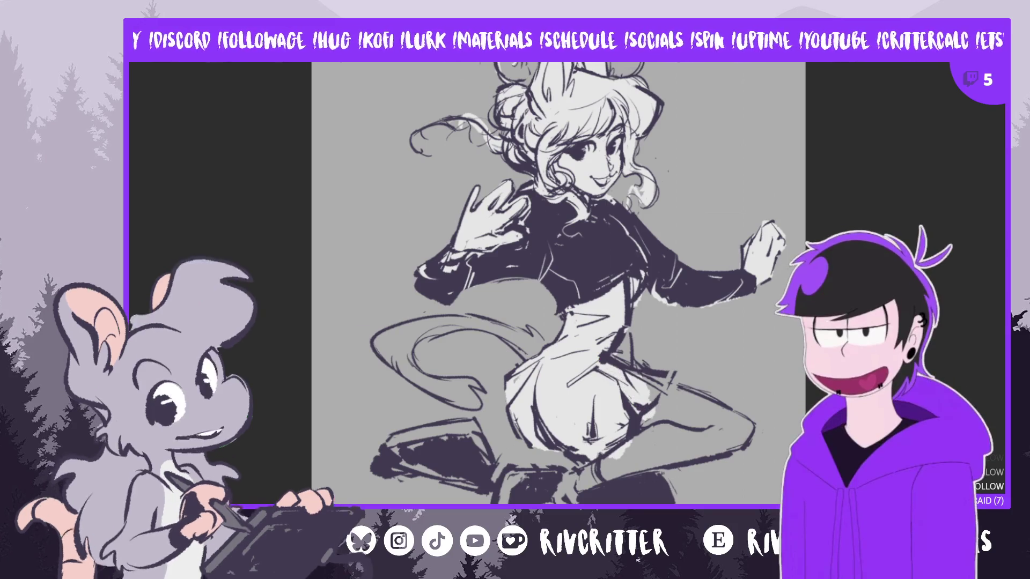
key("m")
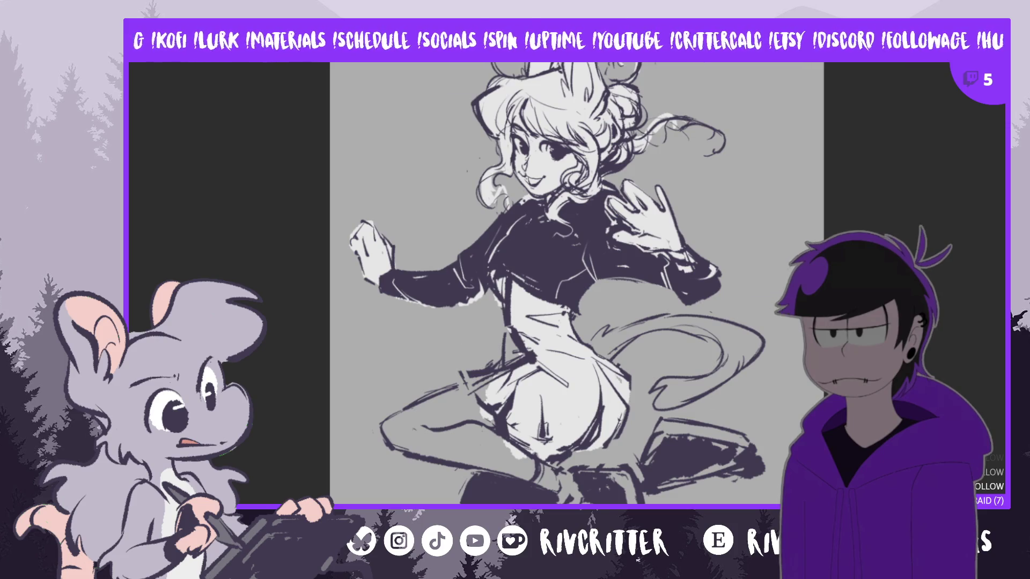
Pan the drawing right and paint light fill over the shaded raised leg
left_click_drag(576, 283, 712, 283)
mouse_move(640, 406)
left_mouse_down()
mouse_move(595, 421)
mouse_move(617, 429)
mouse_move(523, 426)
mouse_move(536, 418)
left_mouse_up()
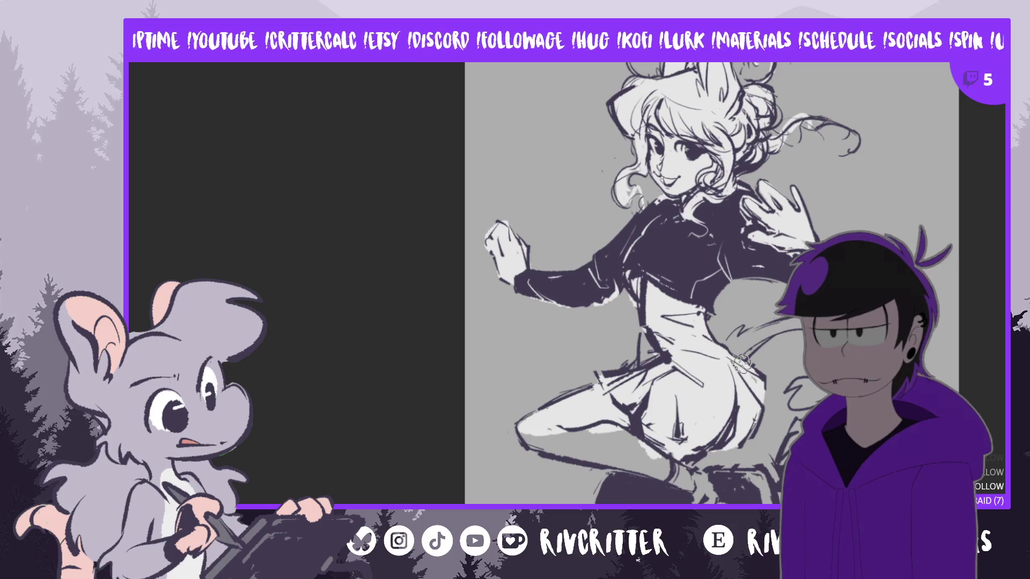
scroll(742, 363, "down", 3)
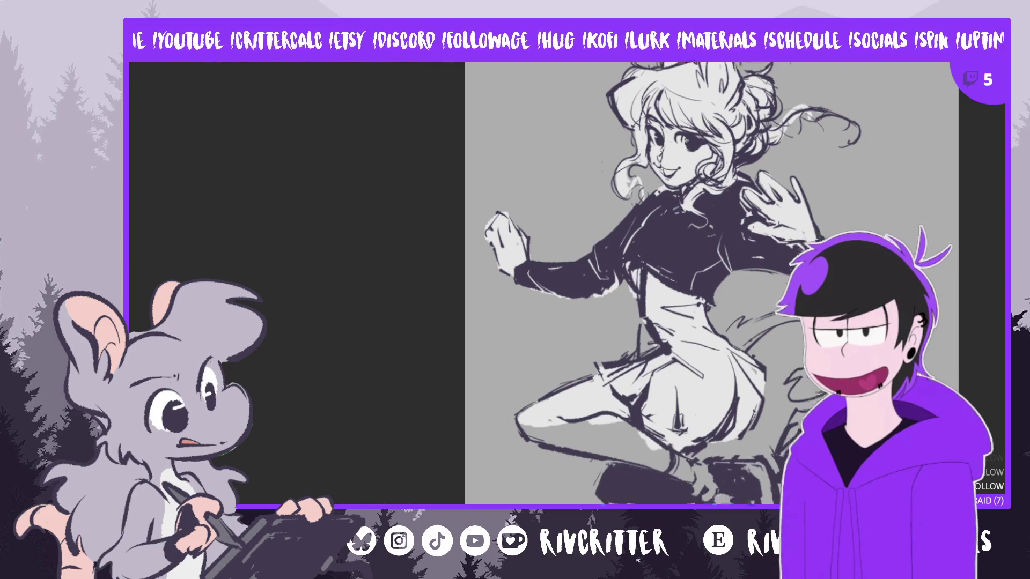
Paint light fill over the knee, lower leg and hip, then un-mirror the view with M
mouse_move(526, 374)
left_mouse_down()
mouse_move(616, 382)
mouse_move(621, 351)
left_mouse_up()
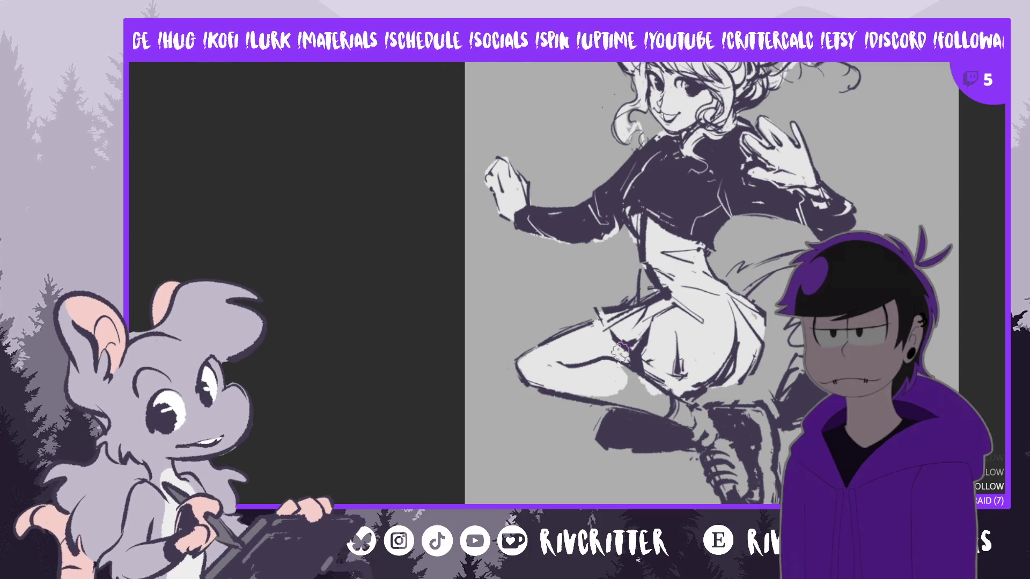
mouse_move(601, 390)
left_mouse_down()
mouse_move(739, 428)
mouse_move(719, 445)
mouse_move(732, 488)
mouse_move(702, 451)
mouse_move(727, 489)
left_mouse_up()
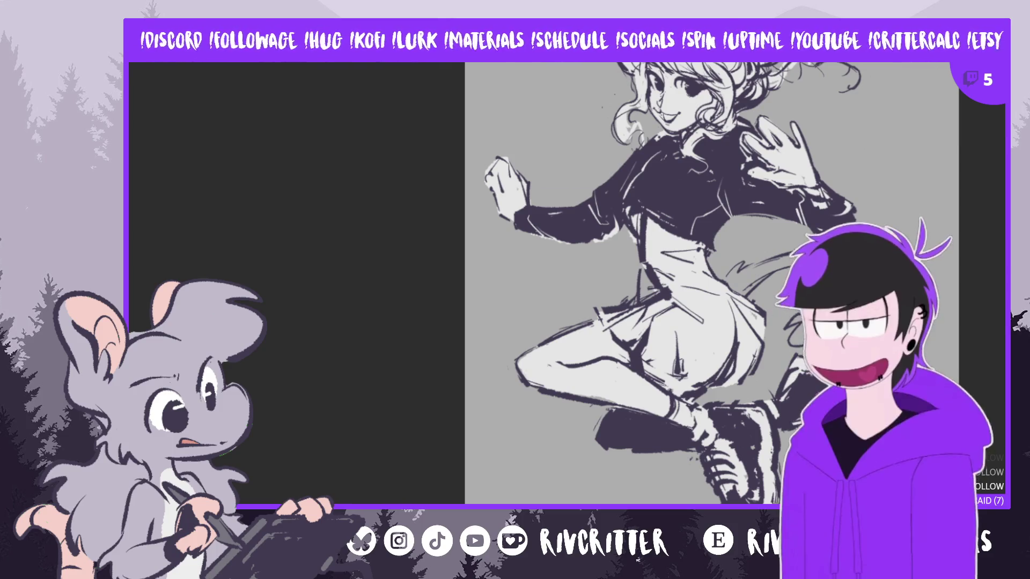
scroll(711, 283, "up", 2)
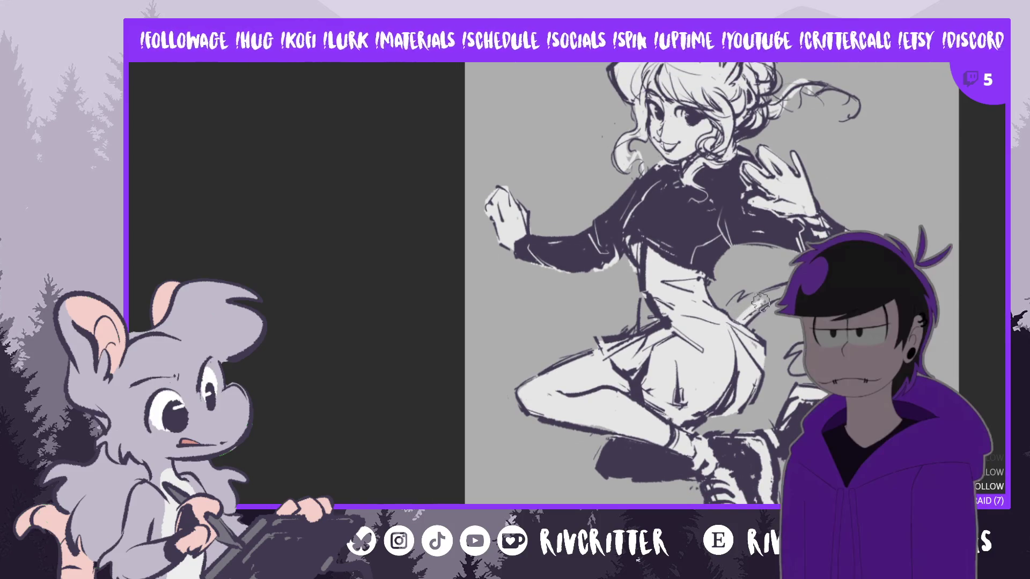
mouse_move(751, 303)
left_mouse_down()
mouse_move(724, 324)
mouse_move(754, 300)
mouse_move(743, 321)
left_mouse_up()
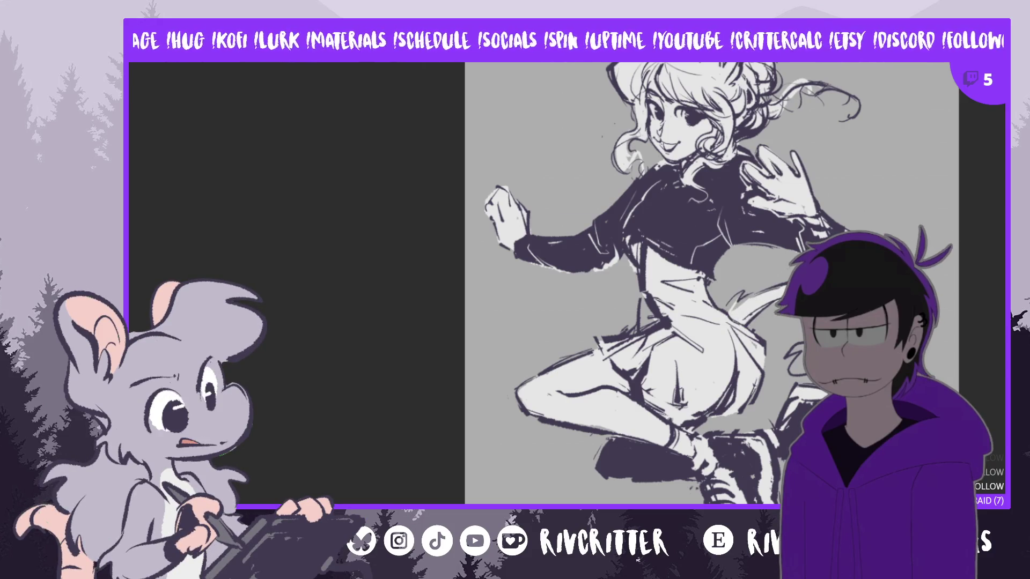
key("m")
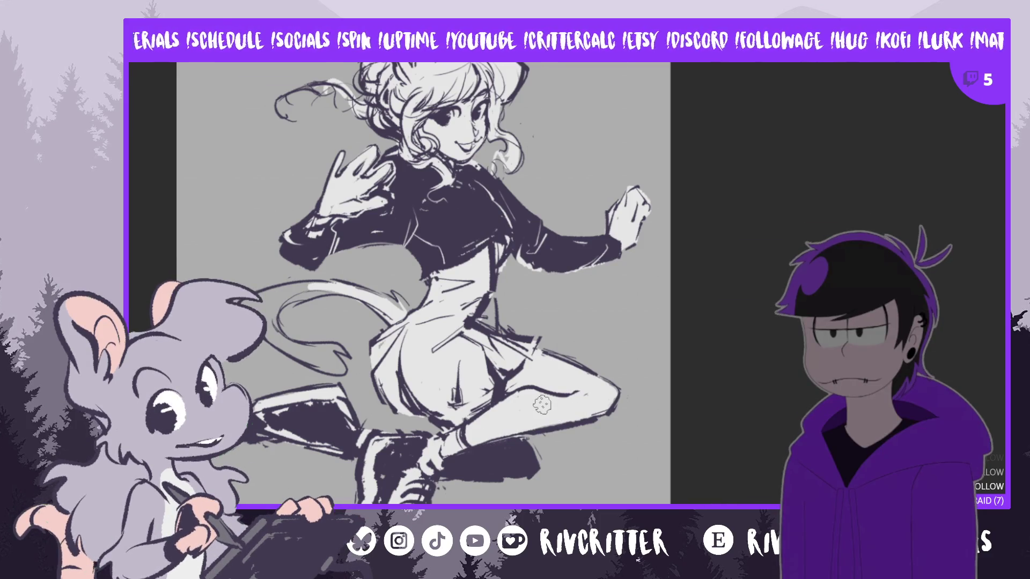
Paint light fill along the top of the tail and touch up near its tip
left_click_drag(515, 450, 583, 450)
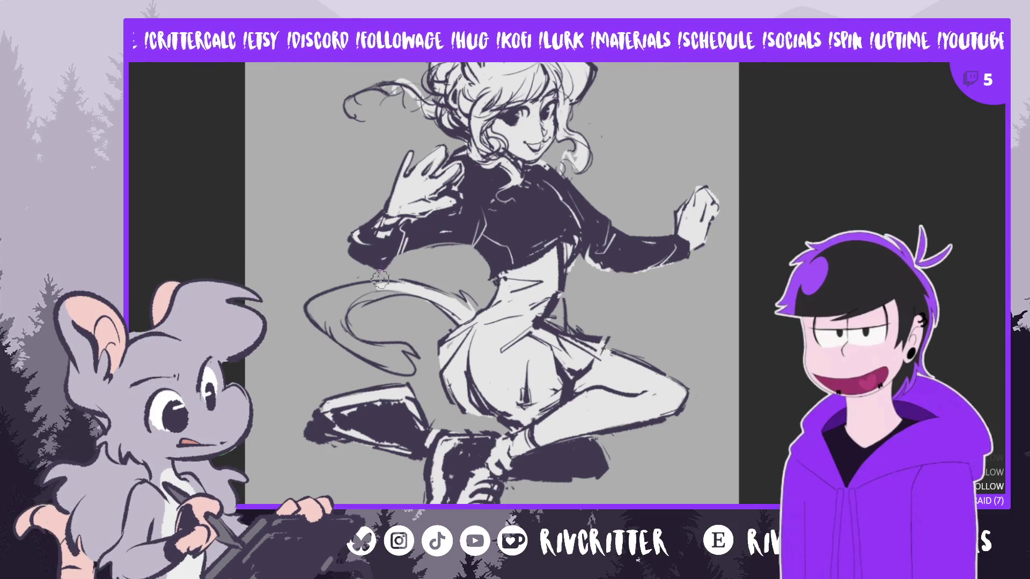
mouse_move(397, 284)
left_mouse_down()
mouse_move(331, 307)
mouse_move(337, 327)
mouse_move(337, 297)
mouse_move(333, 329)
left_mouse_up()
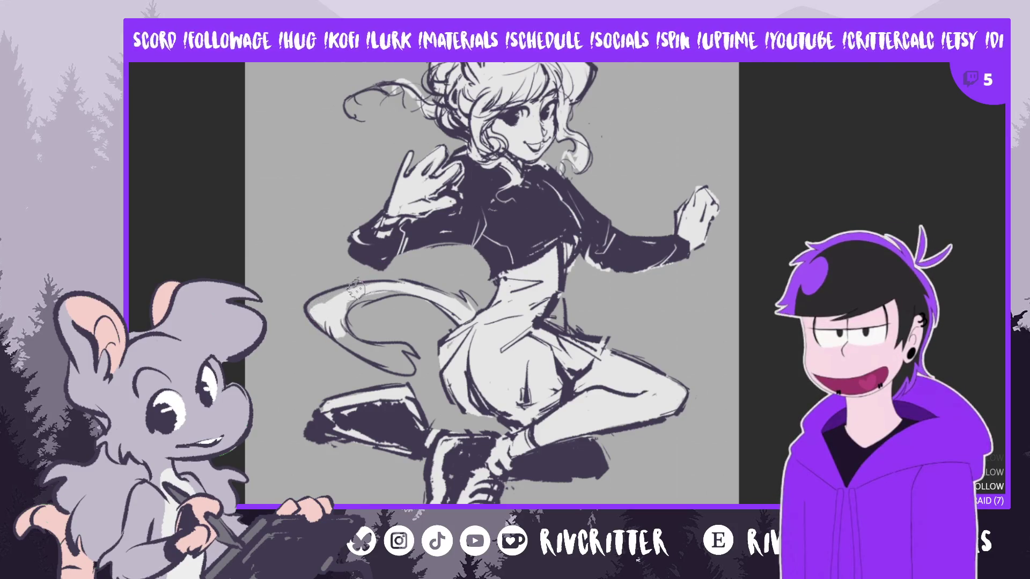
mouse_move(354, 293)
left_mouse_down()
mouse_move(320, 306)
mouse_move(399, 294)
left_mouse_up()
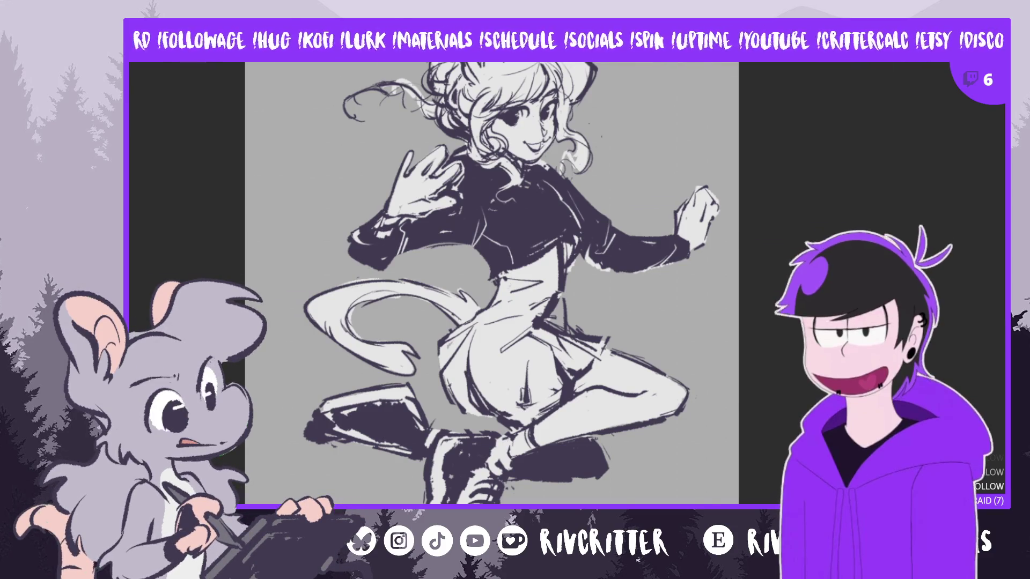
Mirror the view, then scroll up until the girl's head and mouse ears show above the jacket
key("m")
scroll(619, 291, "down", 3)
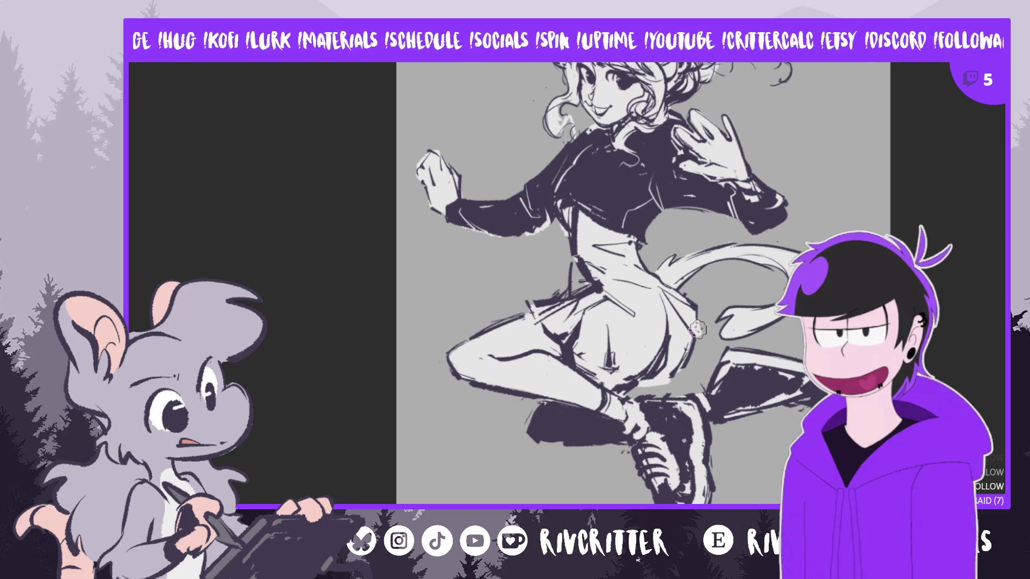
scroll(862, 223, "up", 1)
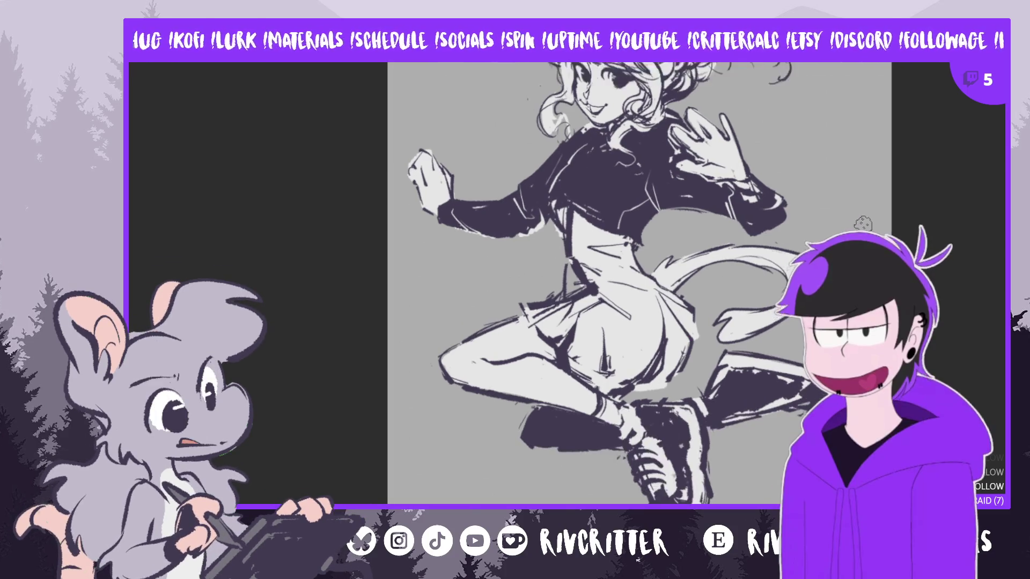
scroll(641, 221, "up", 2)
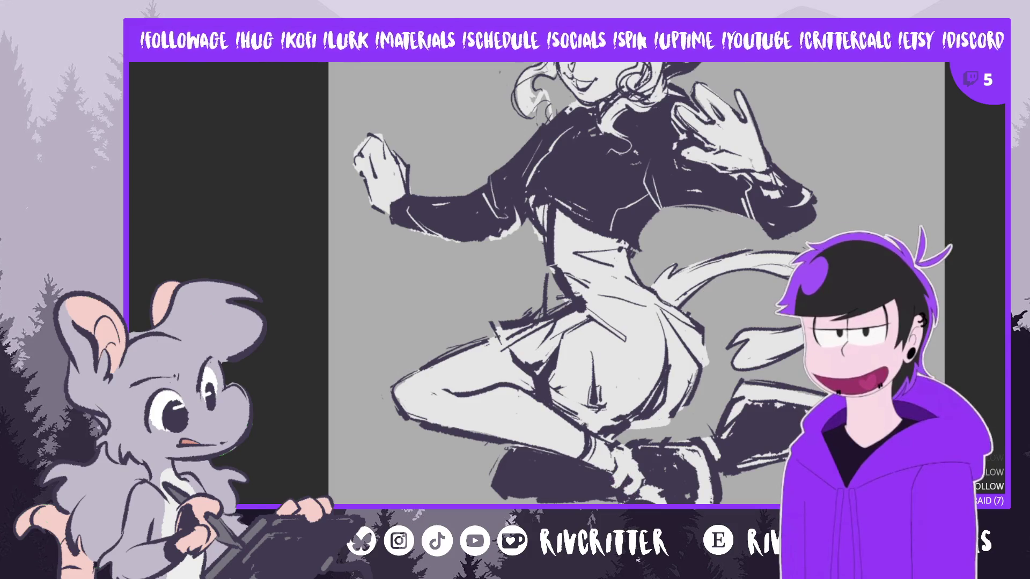
scroll(617, 477, "up", 3)
scroll(590, 290, "up", 5)
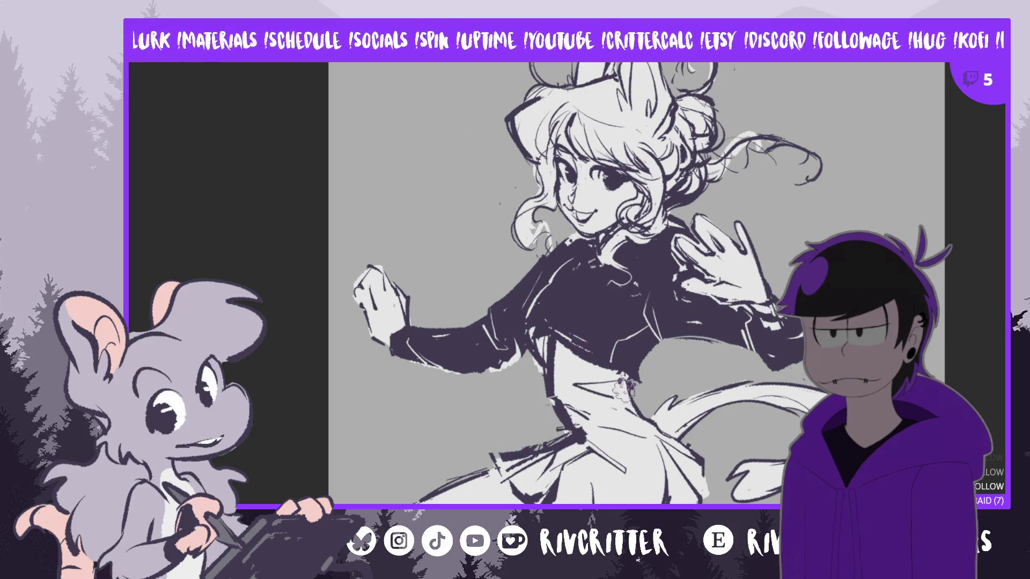
Flip the canvas horizontally and zoom out so the full leaping figure fits the window
key("m")
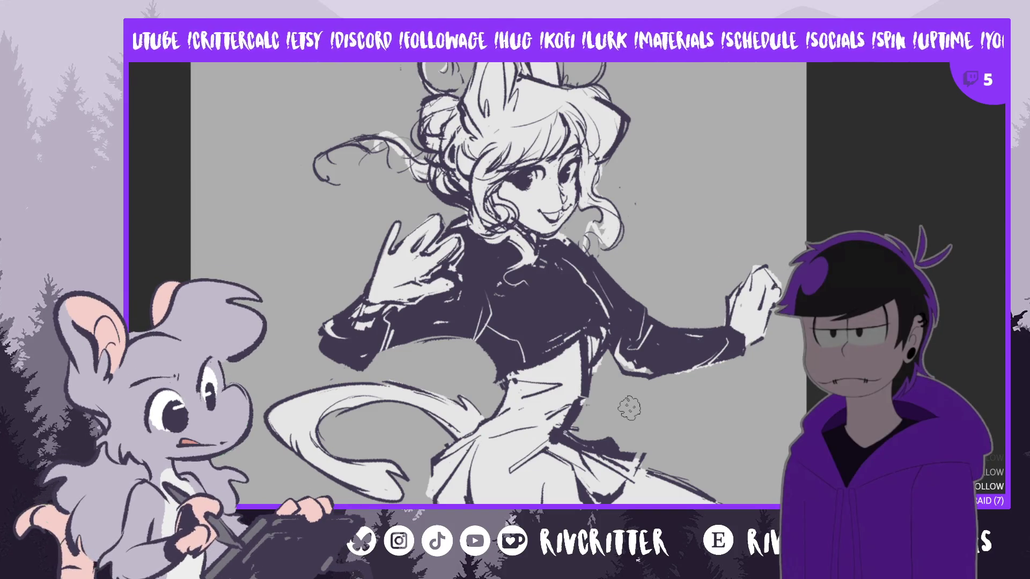
scroll(630, 409, "down", 5)
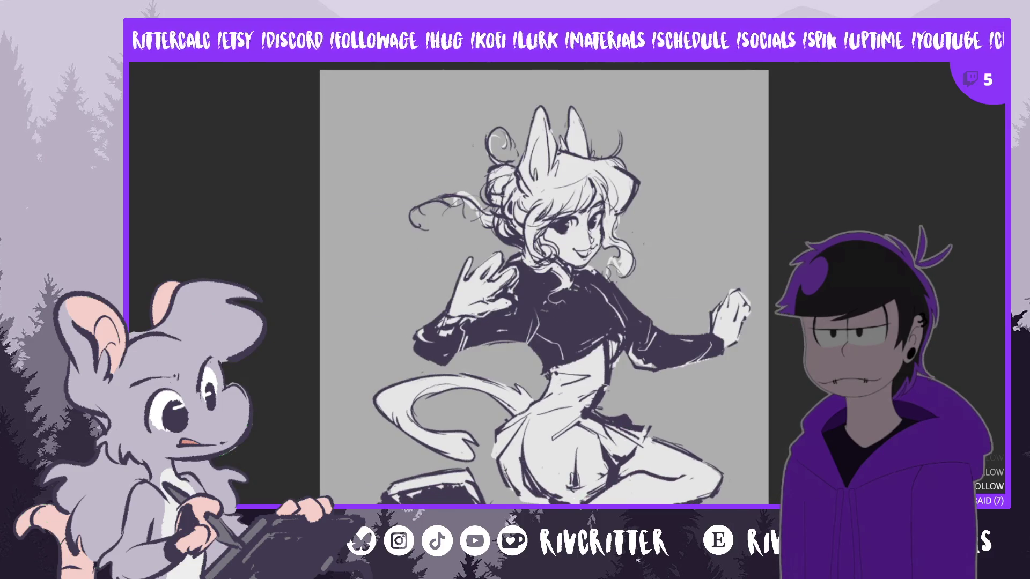
scroll(731, 356, "down", 2)
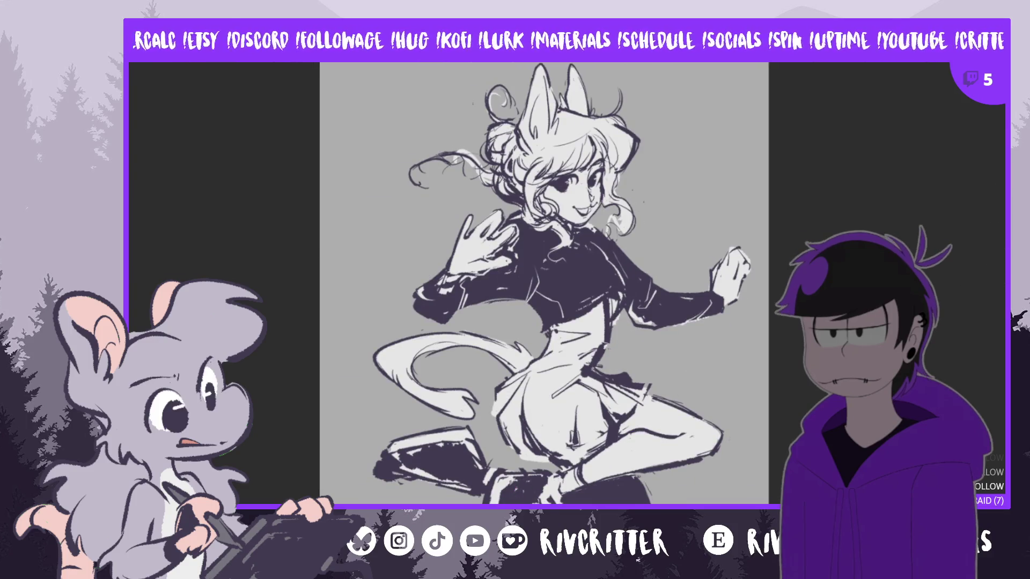
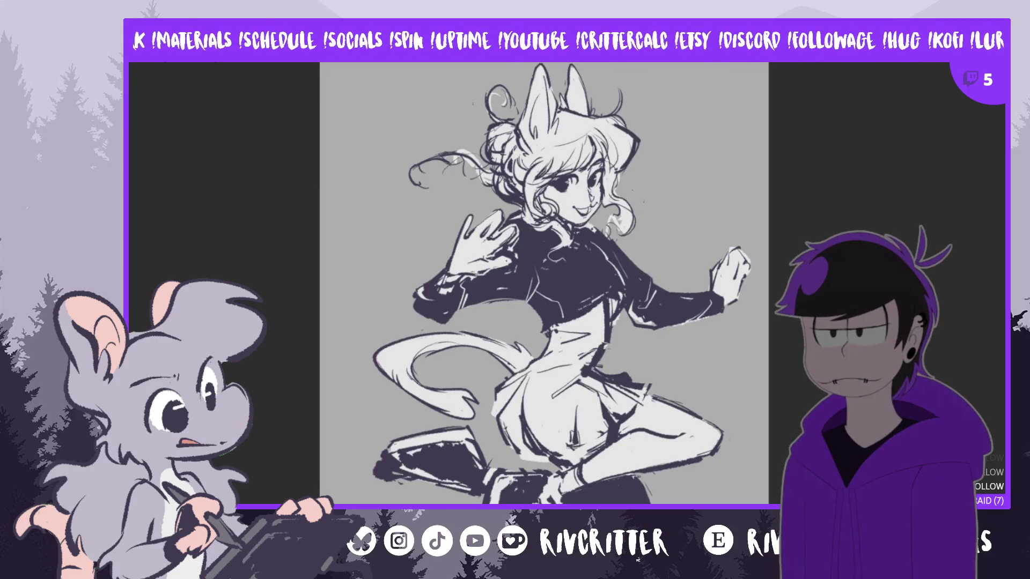
Paint a purple blob next to the white blob beside the raised hand
mouse_move(689, 221)
left_mouse_down()
mouse_move(670, 228)
mouse_move(685, 219)
left_mouse_up()
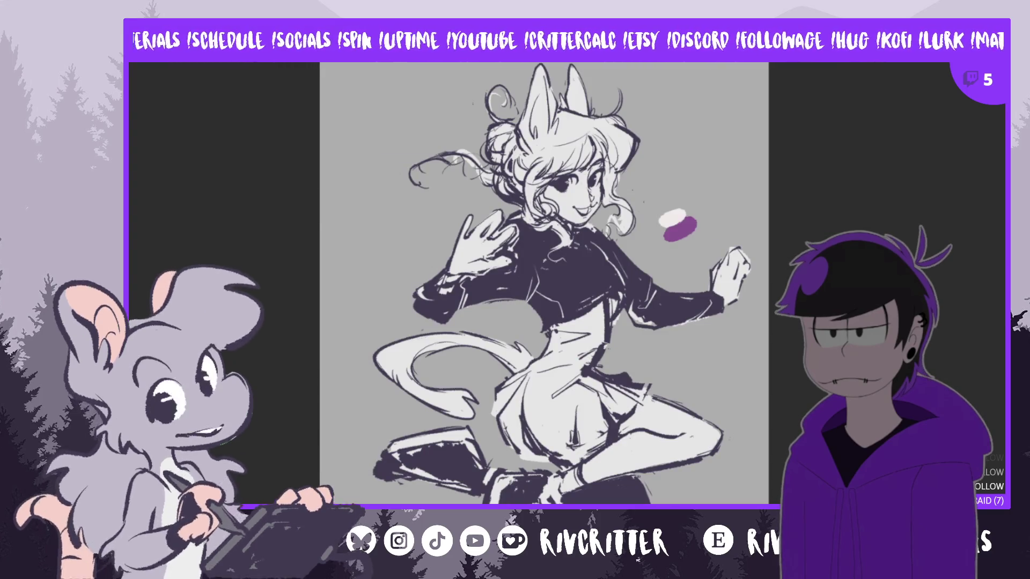
Paint a dark grey blob above the white and purple blobs, then mirror the view
left_click_drag(679, 203, 681, 205)
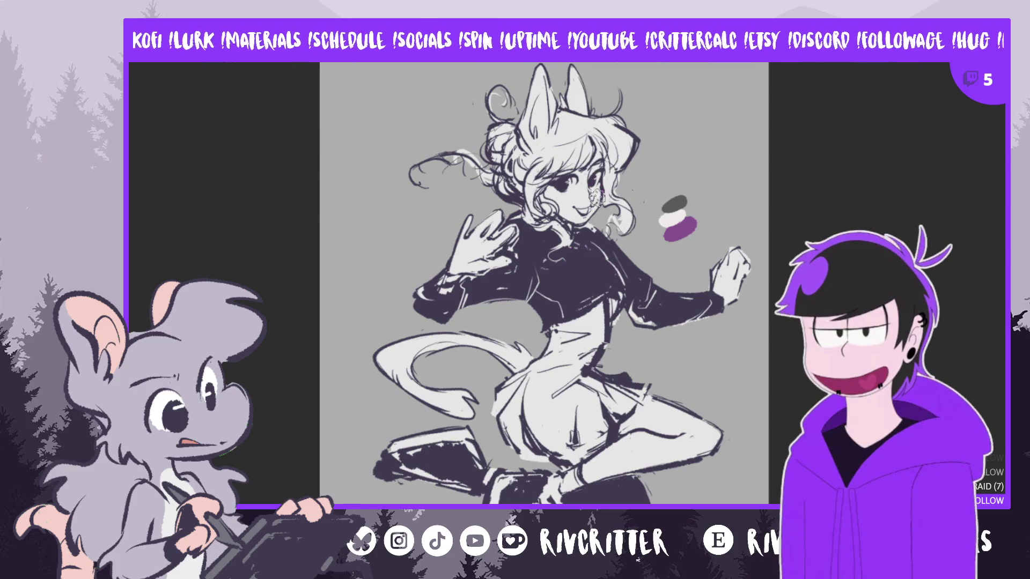
key("m")
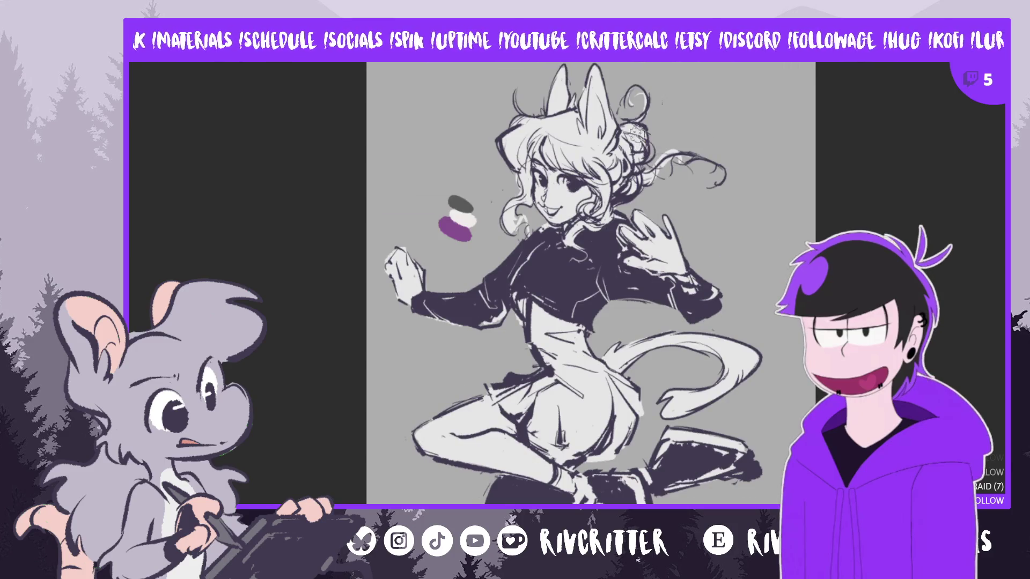
Erase the loose hair strands and curl beside the bun and sketch replacement strokes
mouse_move(654, 152)
left_mouse_down()
mouse_move(673, 177)
mouse_move(713, 160)
left_mouse_up()
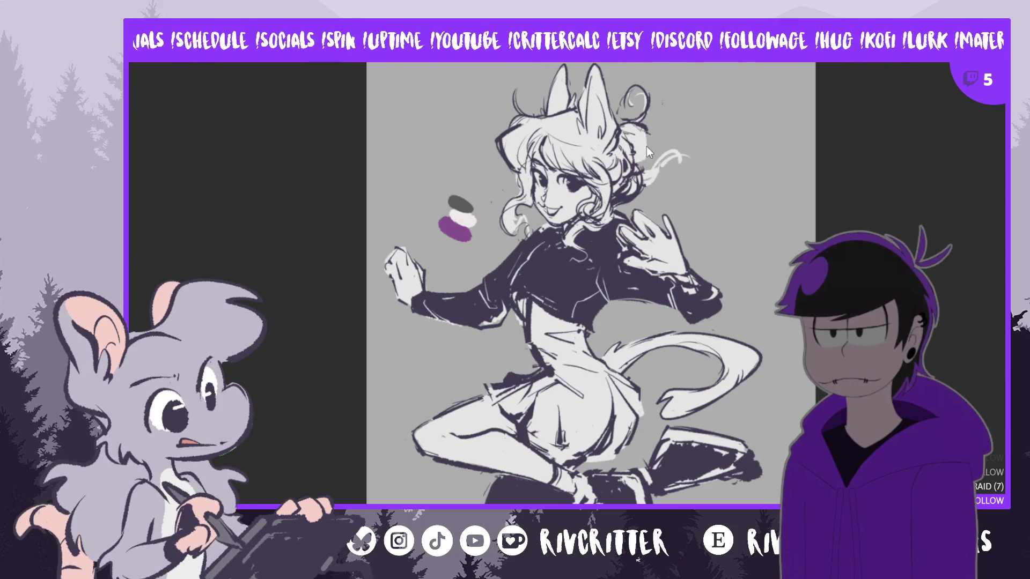
left_click_drag(647, 113, 636, 137)
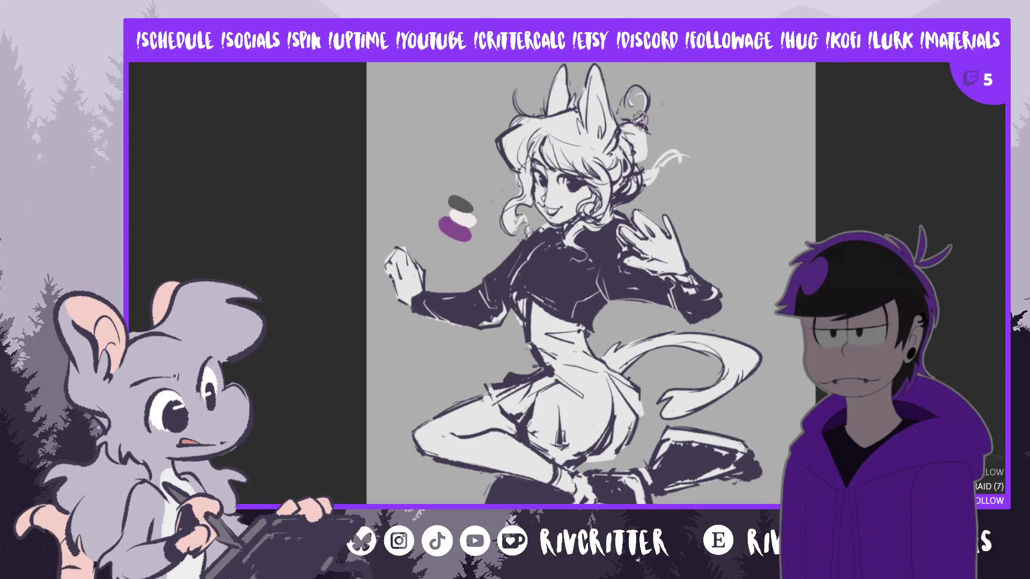
mouse_move(641, 179)
left_mouse_down()
mouse_move(684, 156)
mouse_move(653, 161)
mouse_move(678, 134)
mouse_move(719, 158)
mouse_move(657, 147)
mouse_move(683, 183)
mouse_move(704, 179)
mouse_move(686, 176)
mouse_move(679, 191)
mouse_move(701, 198)
mouse_move(707, 181)
mouse_move(688, 209)
left_mouse_up()
key("ctrl+z")
mouse_move(697, 161)
left_mouse_down()
mouse_move(652, 194)
mouse_move(678, 170)
left_mouse_up()
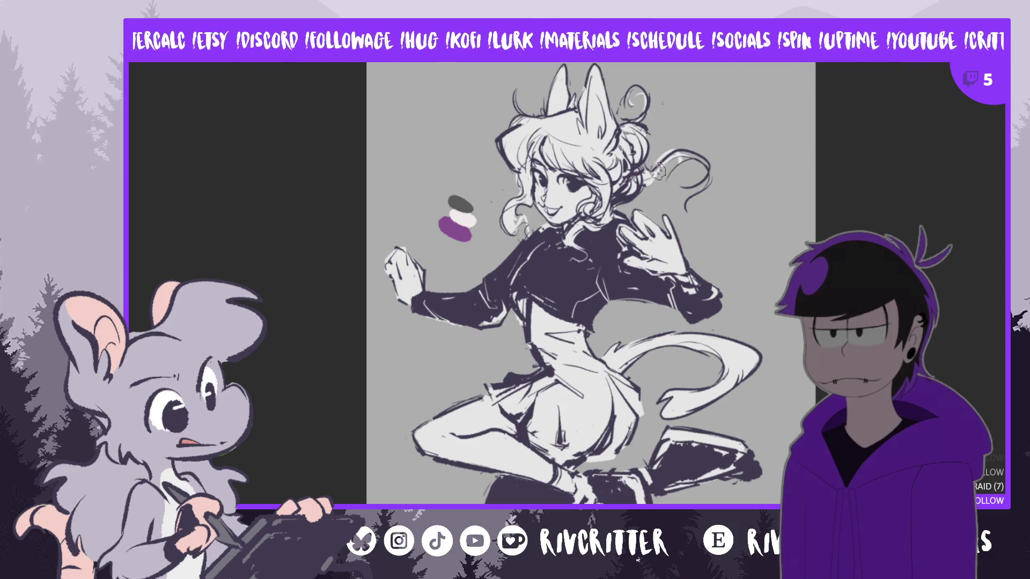
mouse_move(651, 167)
left_mouse_down()
mouse_move(689, 166)
mouse_move(692, 207)
mouse_move(666, 146)
mouse_move(658, 152)
mouse_move(638, 75)
mouse_move(627, 145)
mouse_move(646, 106)
left_mouse_up()
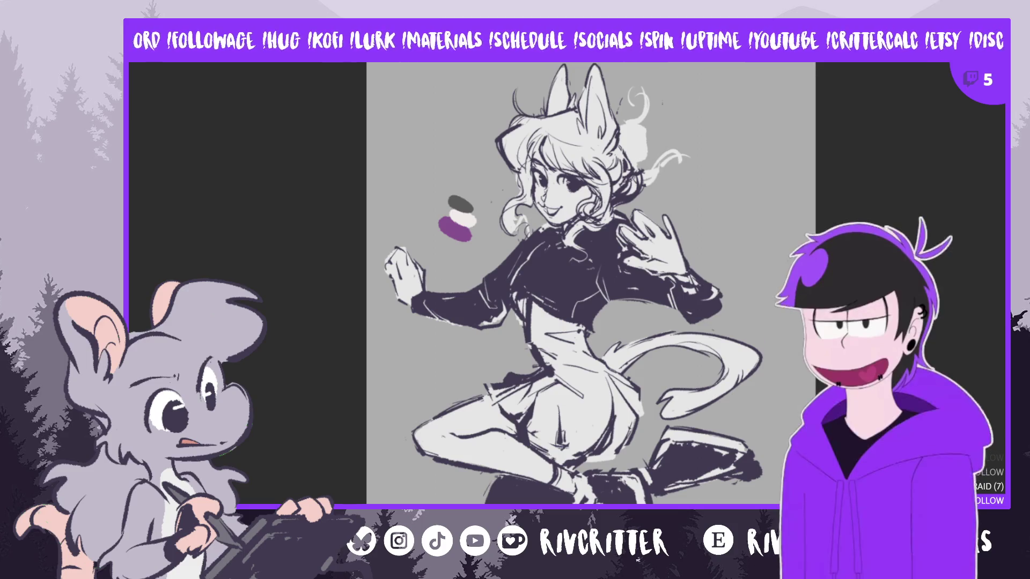
Paint dark hair strokes beside the ear and add curled strands in the normal view
mouse_move(630, 128)
left_mouse_down()
mouse_move(628, 160)
mouse_move(644, 135)
mouse_move(630, 155)
mouse_move(628, 139)
mouse_move(657, 182)
left_mouse_up()
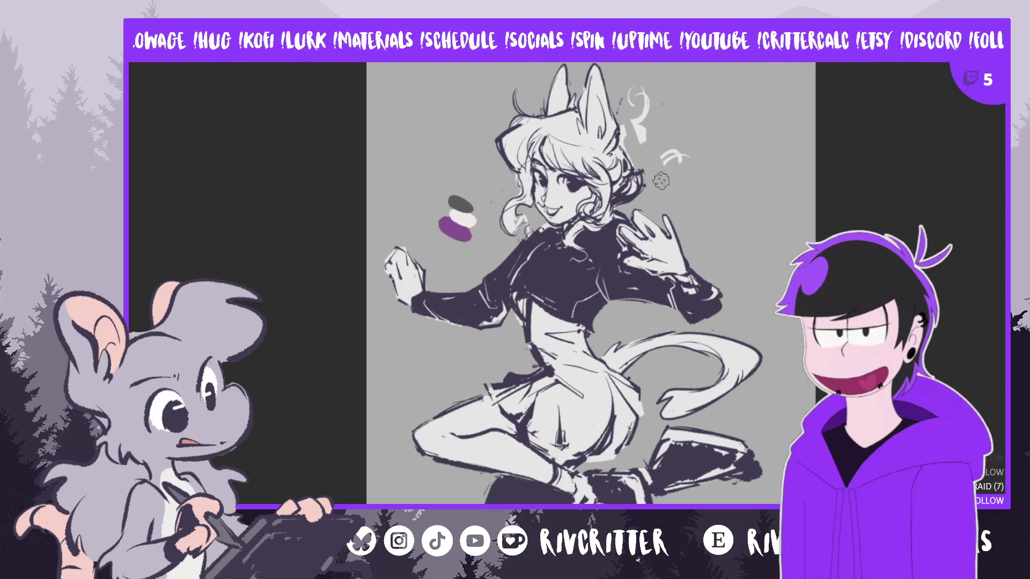
mouse_move(646, 115)
left_mouse_down()
mouse_move(622, 99)
mouse_move(621, 129)
mouse_move(632, 105)
left_mouse_up()
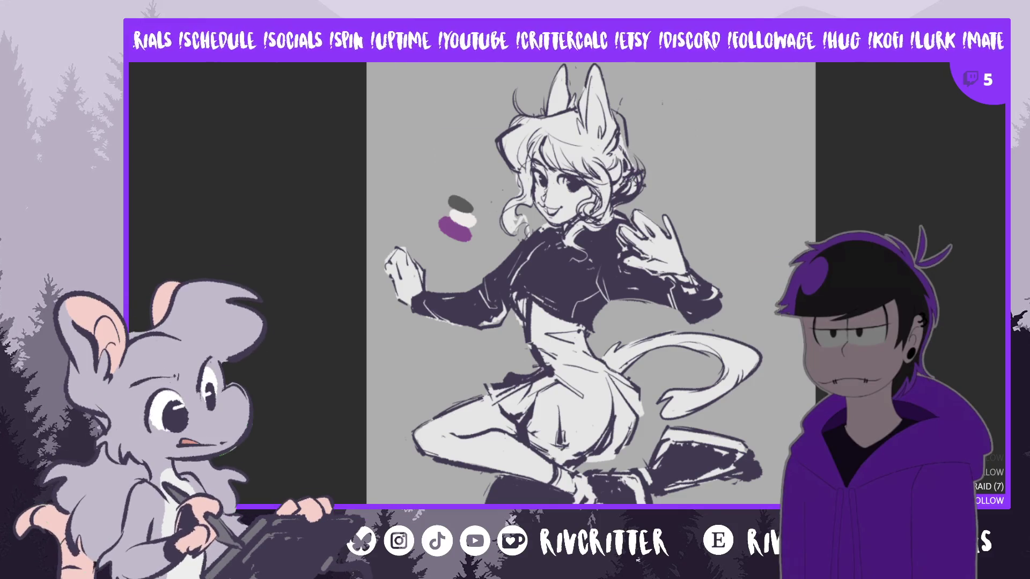
key("h")
mouse_move(504, 118)
left_mouse_down()
mouse_move(494, 156)
mouse_move(510, 135)
left_mouse_up()
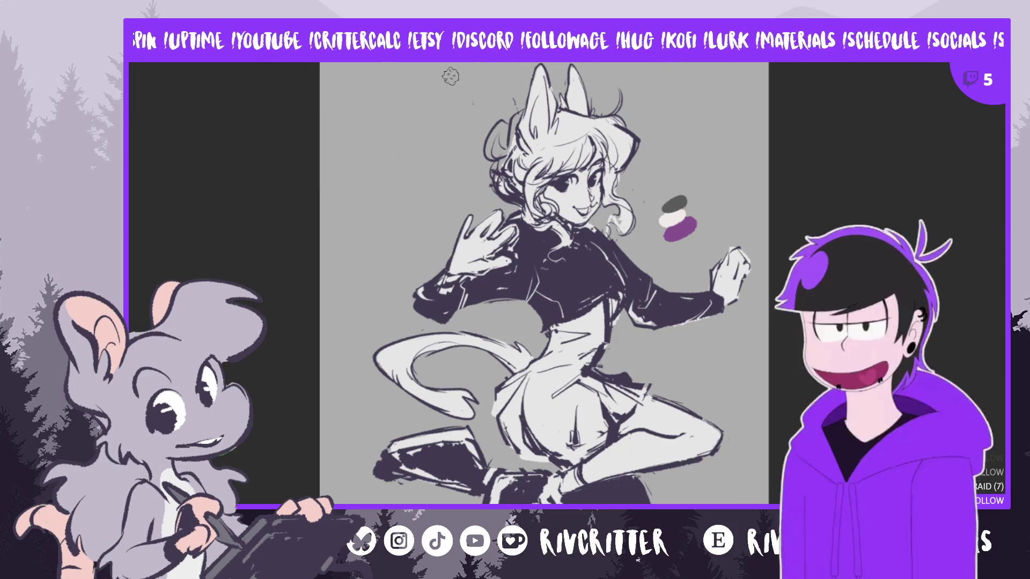
In the mirrored view, draw thin stray strands and a curling strand off the bun
key("h")
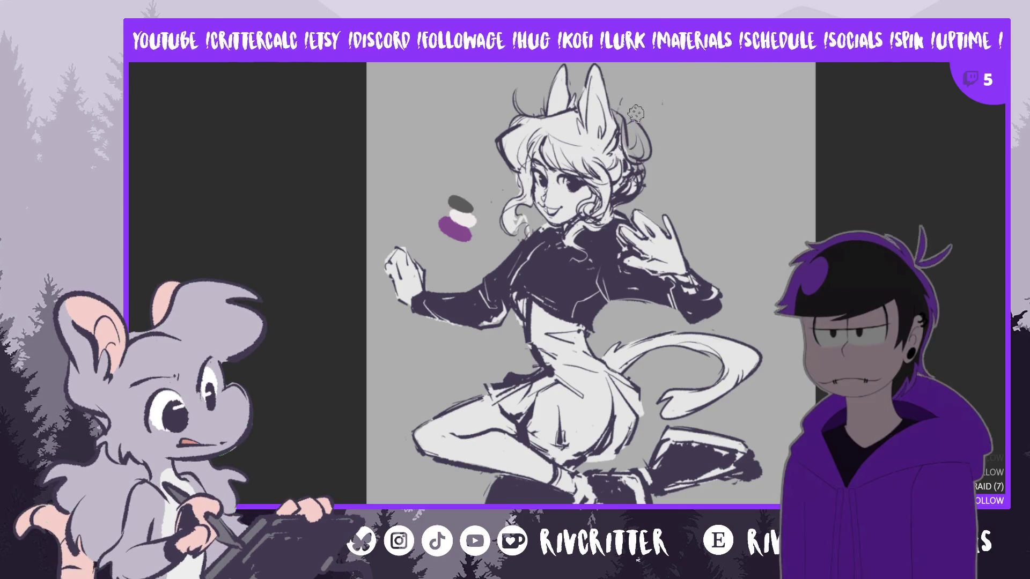
left_click_drag(653, 103, 633, 118)
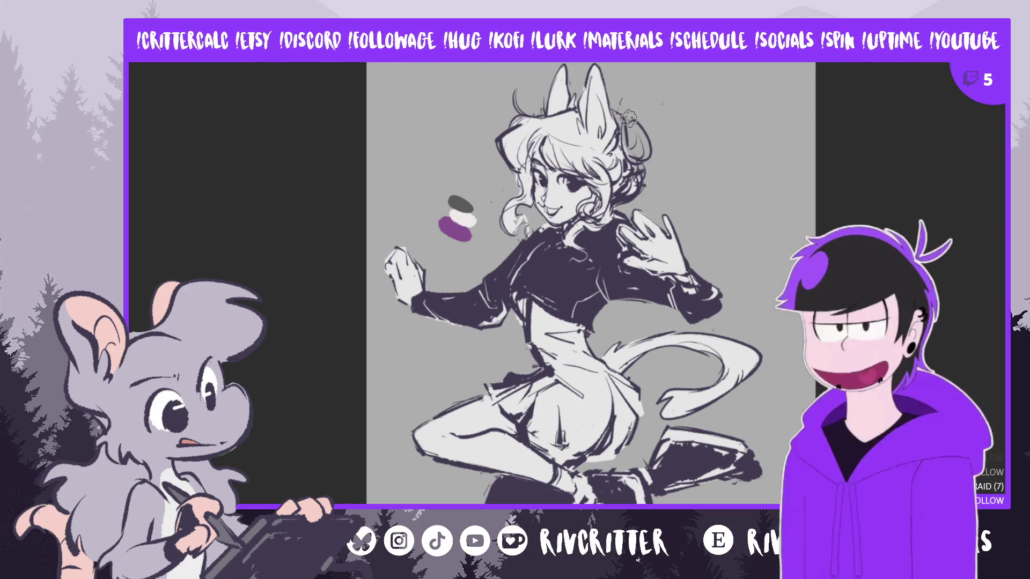
left_click_drag(635, 107, 659, 103)
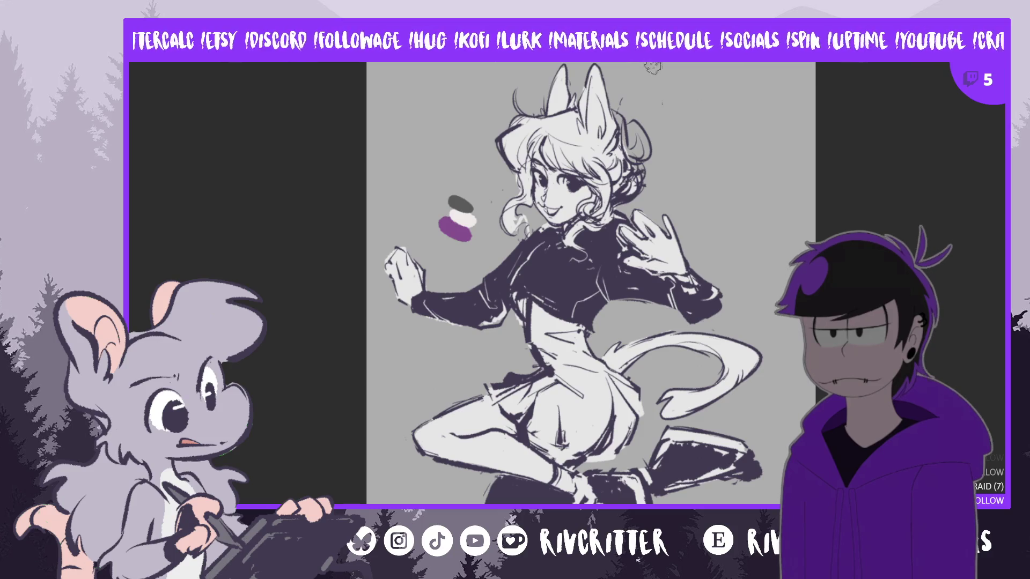
left_click_drag(623, 124, 638, 161)
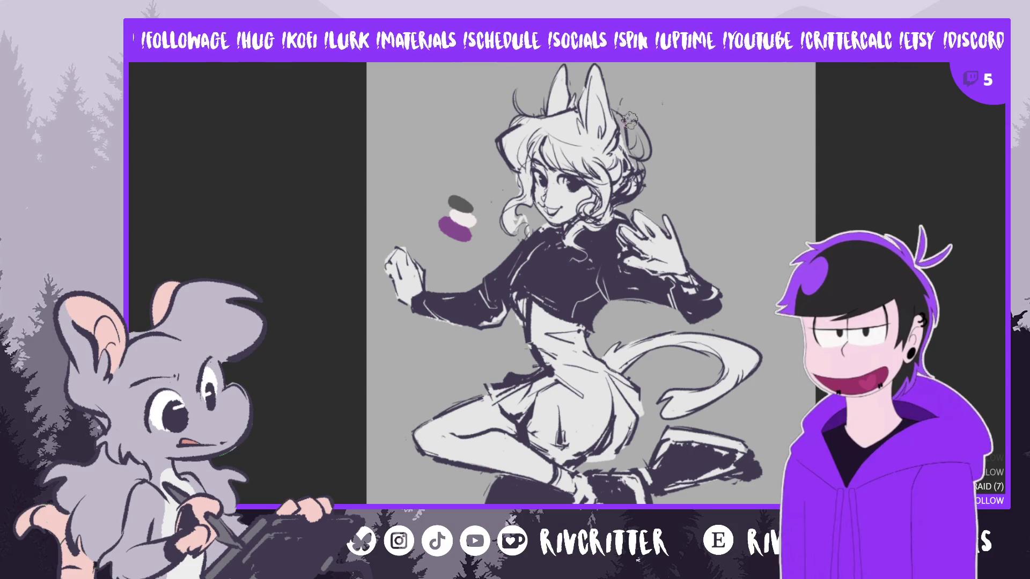
left_click_drag(634, 115, 672, 99)
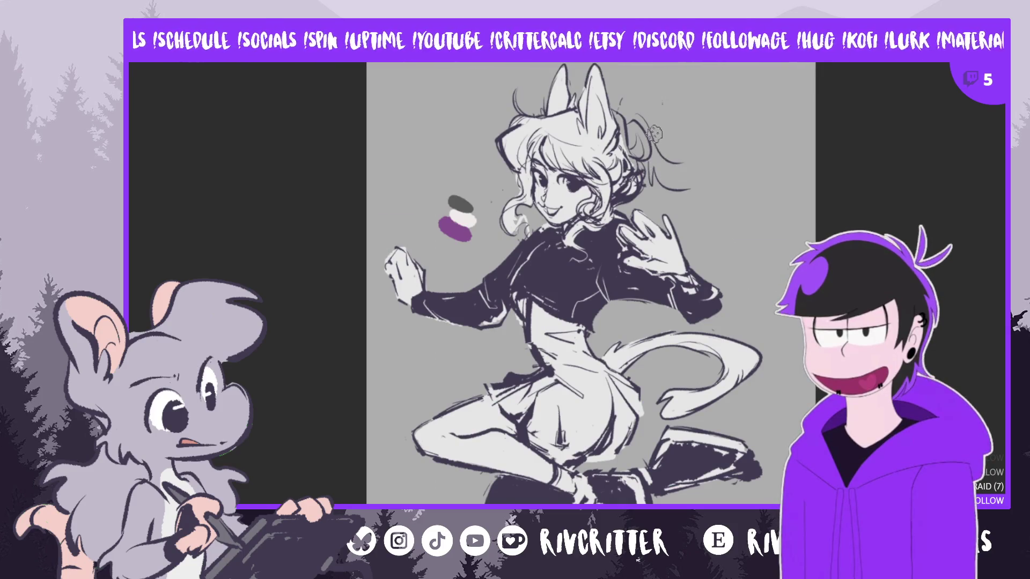
left_click_drag(668, 158, 715, 192)
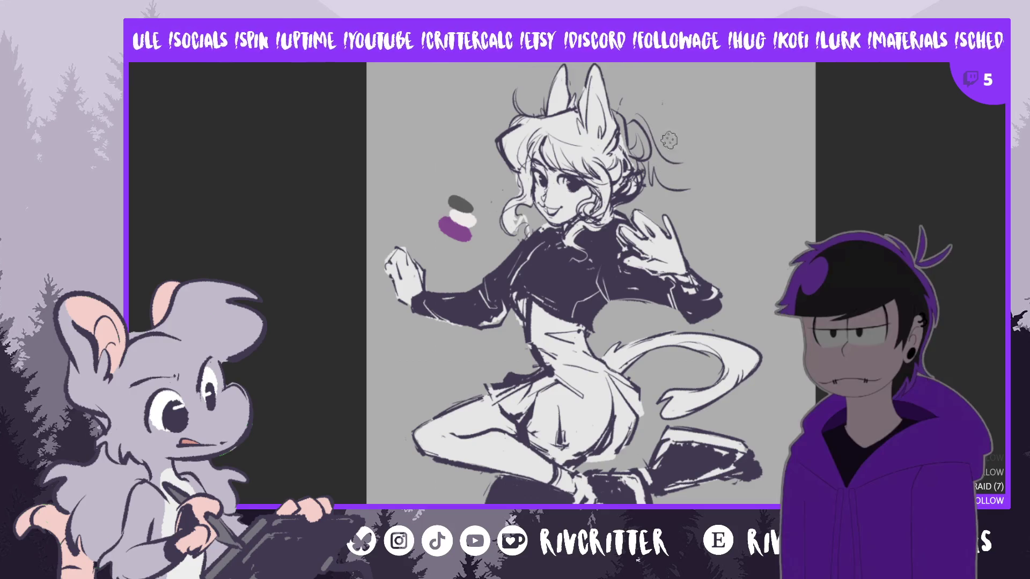
mouse_move(693, 154)
left_mouse_down()
mouse_move(718, 174)
mouse_move(695, 196)
left_mouse_up()
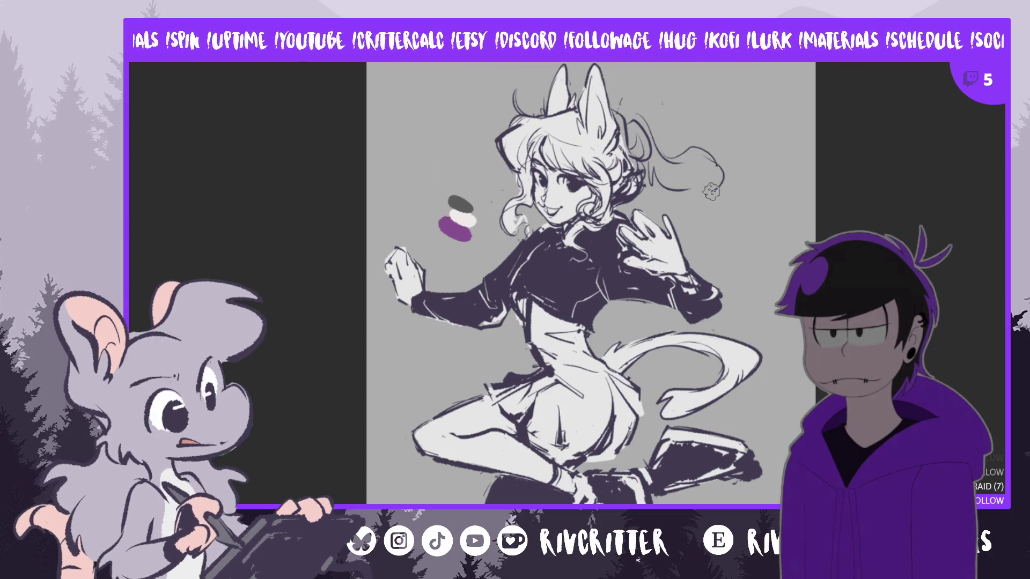
left_click_drag(697, 163, 721, 180)
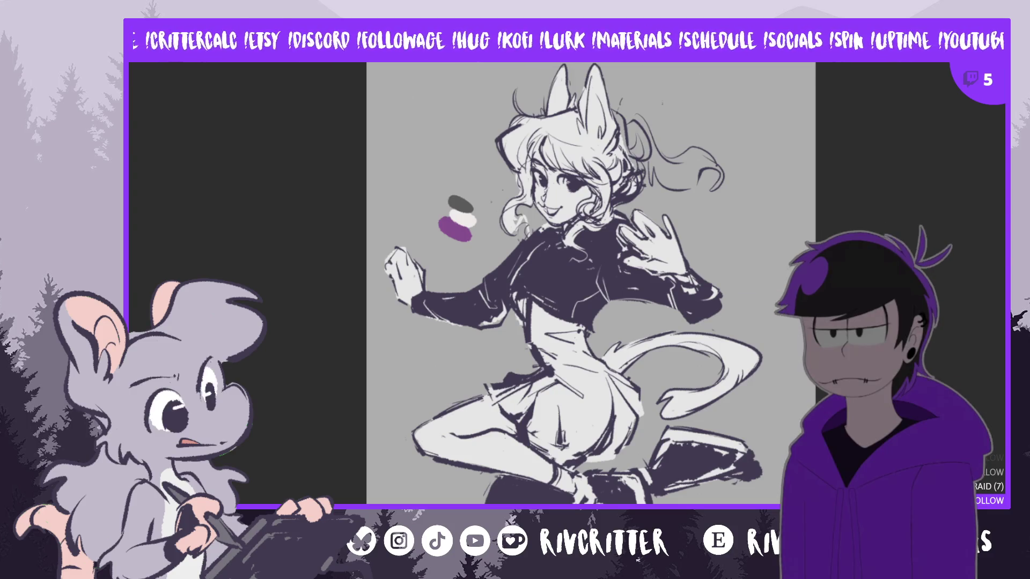
Redraw the strands at the top of the head and darken those beside the bun
key("h")
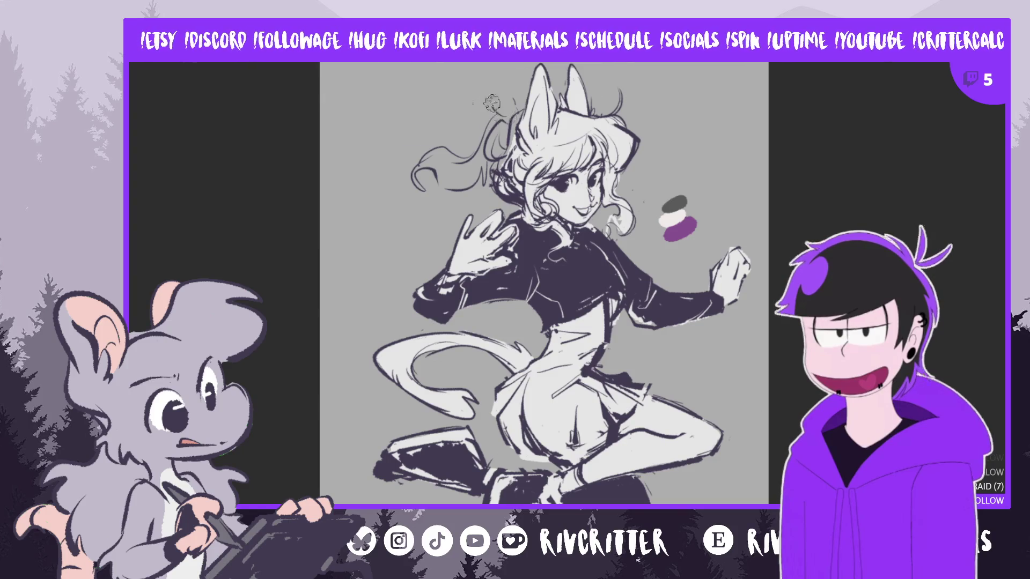
left_click_drag(499, 113, 493, 78)
key("ctrl+z")
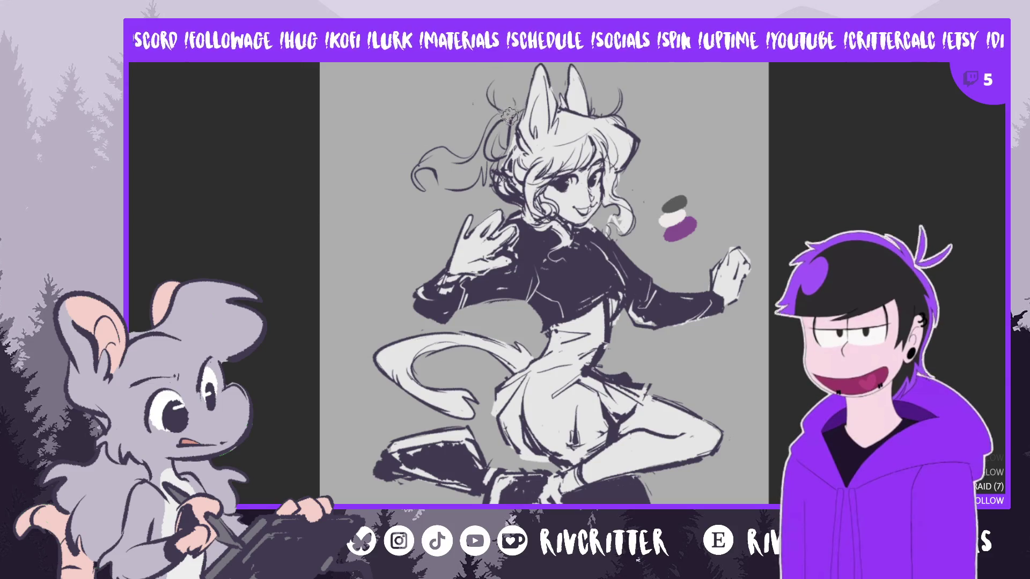
left_click_drag(493, 76, 512, 119)
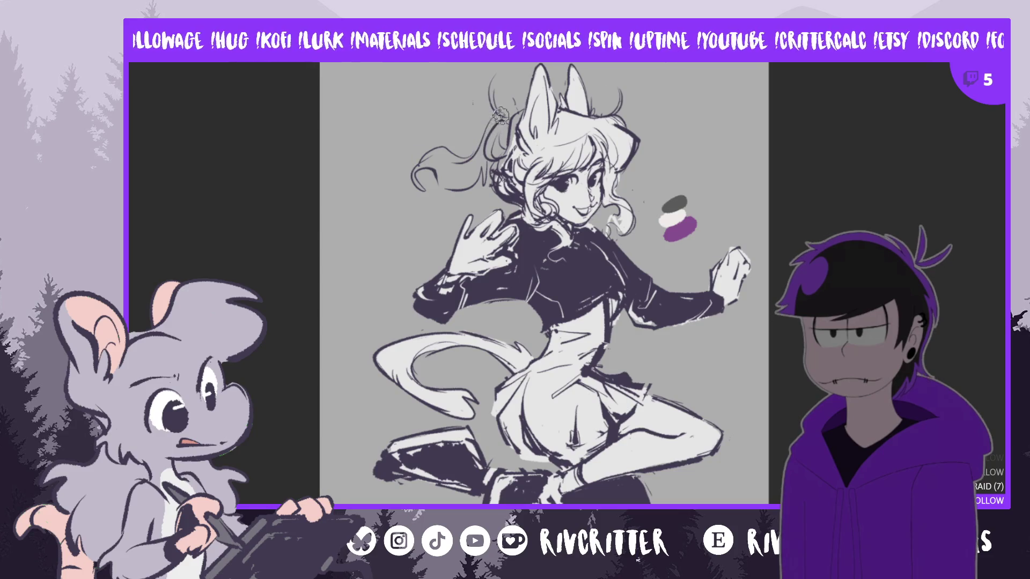
left_click_drag(474, 104, 469, 166)
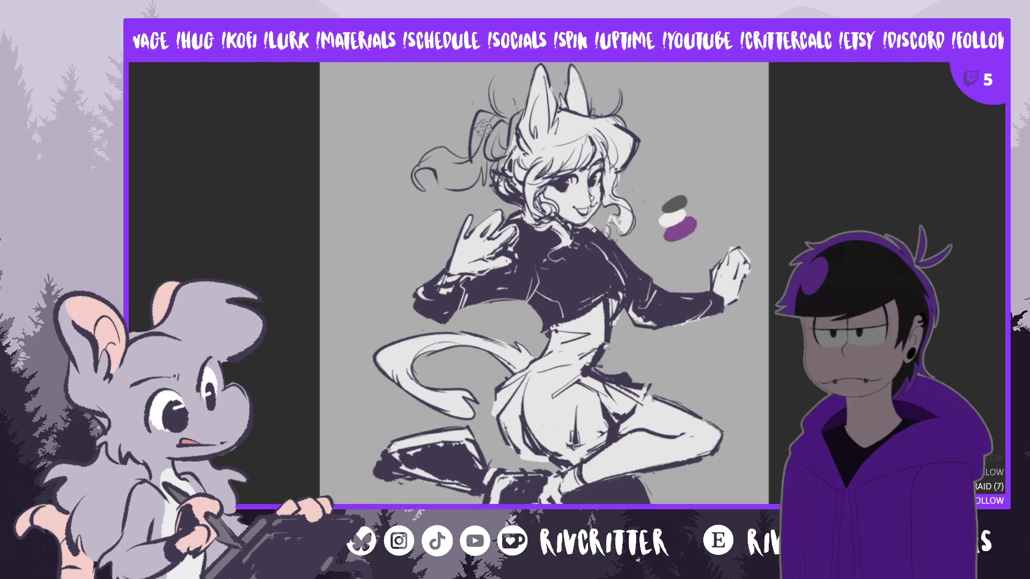
left_click_drag(491, 120, 470, 150)
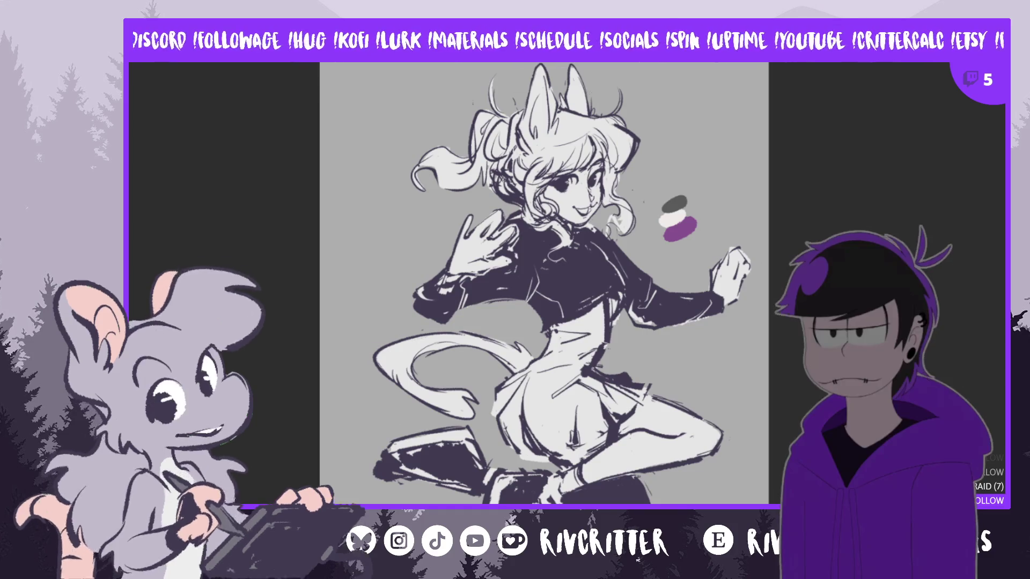
Unmirror the canvas and zoom in slightly on the figure
key("m")
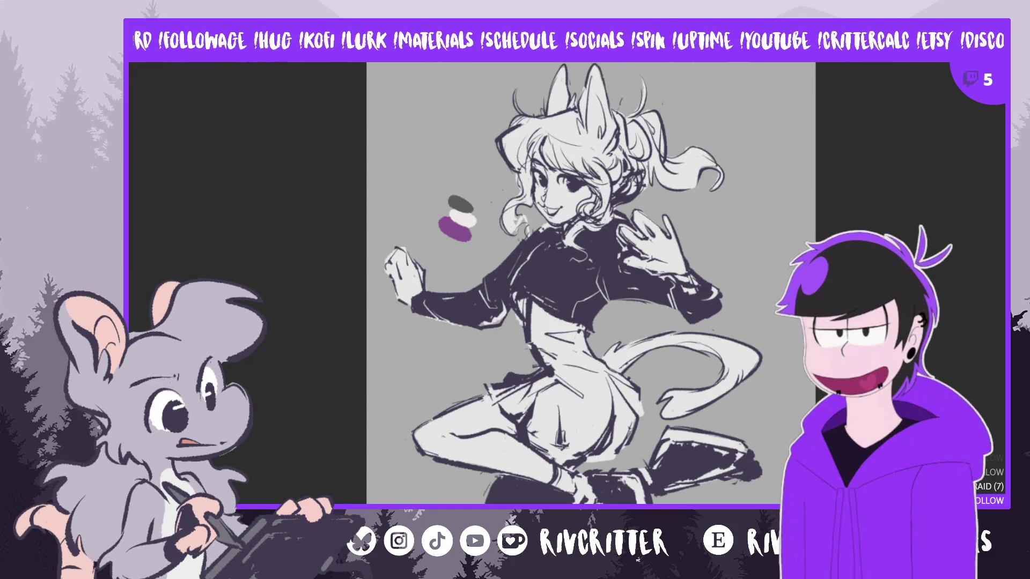
scroll(575, 346, "up", 1)
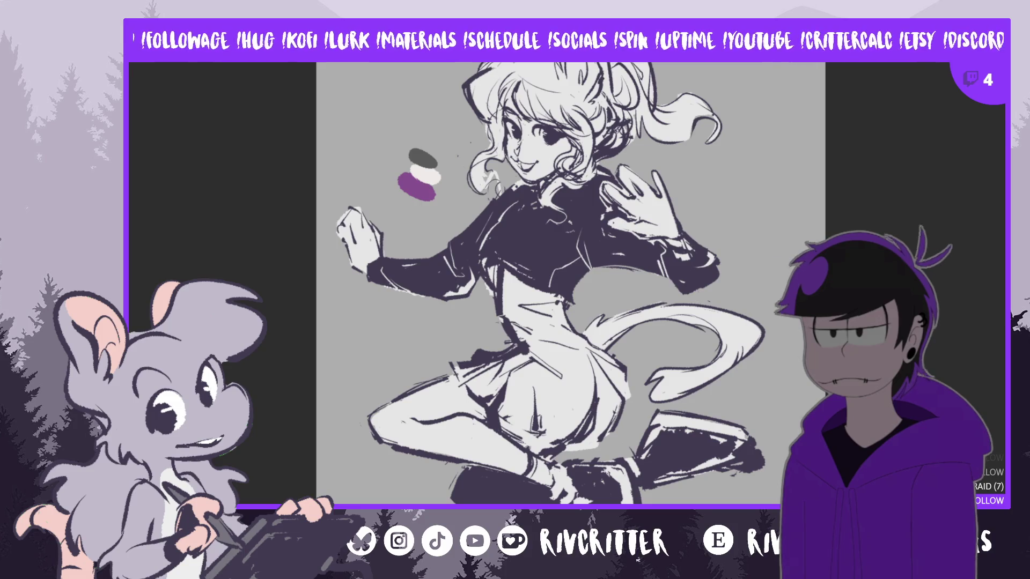
key("ctrl+comma")
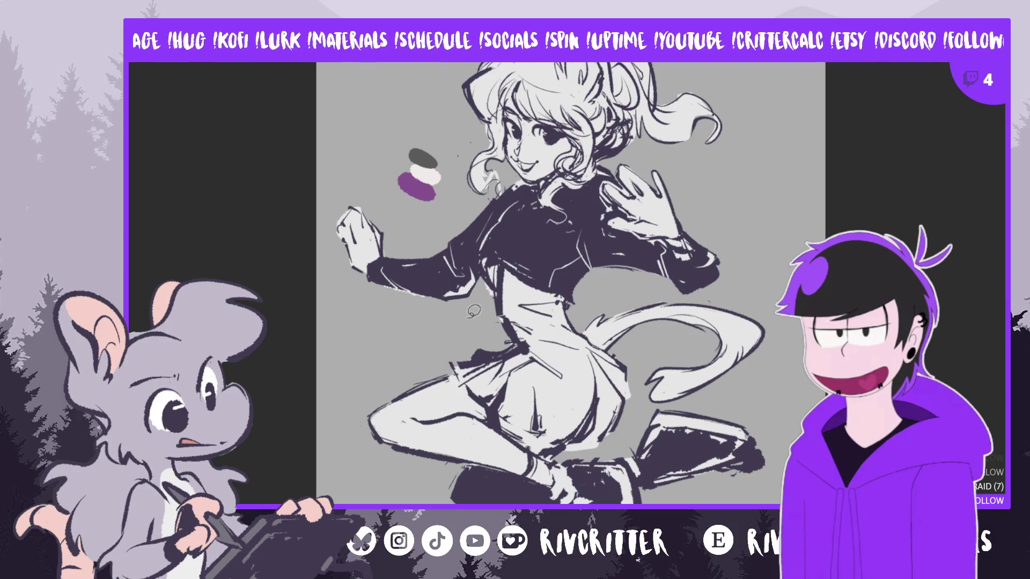
Lasso the legs and tail, widen them slightly, shift them right and up, and fit the view
scroll(568, 290, "down", 1)
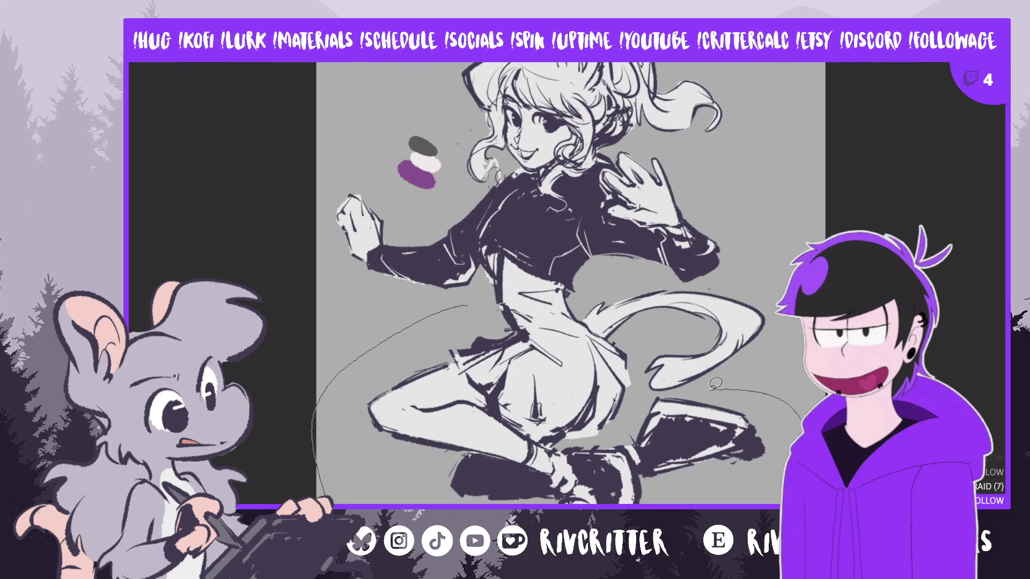
left_click_drag(612, 342, 486, 320)
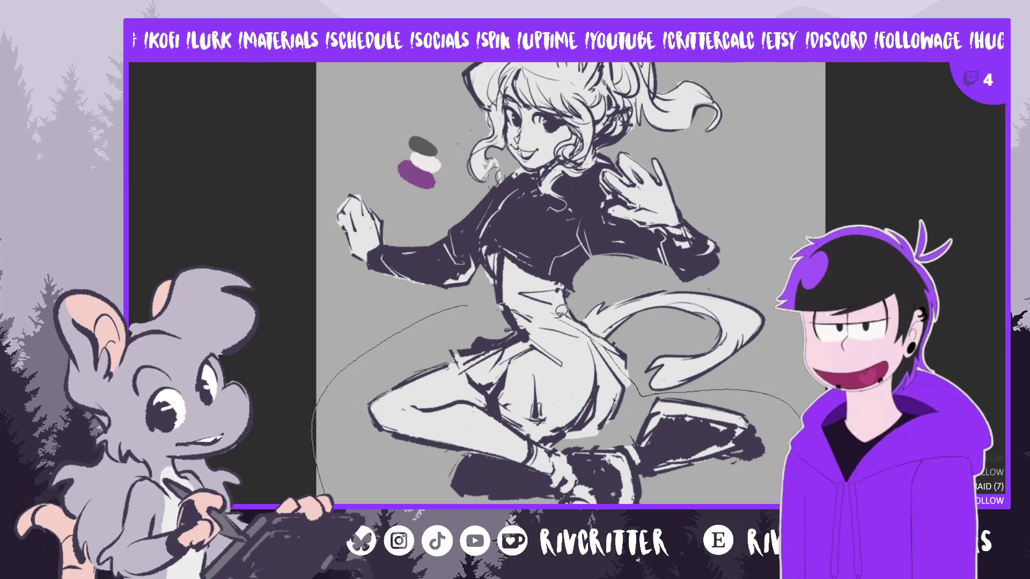
key("ctrl+t")
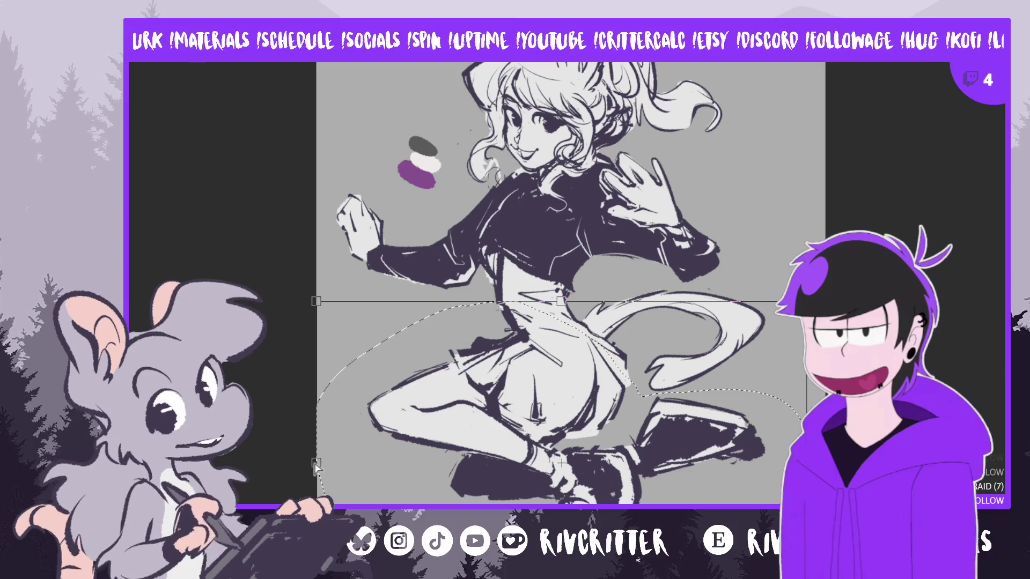
left_click_drag(317, 464, 310, 469)
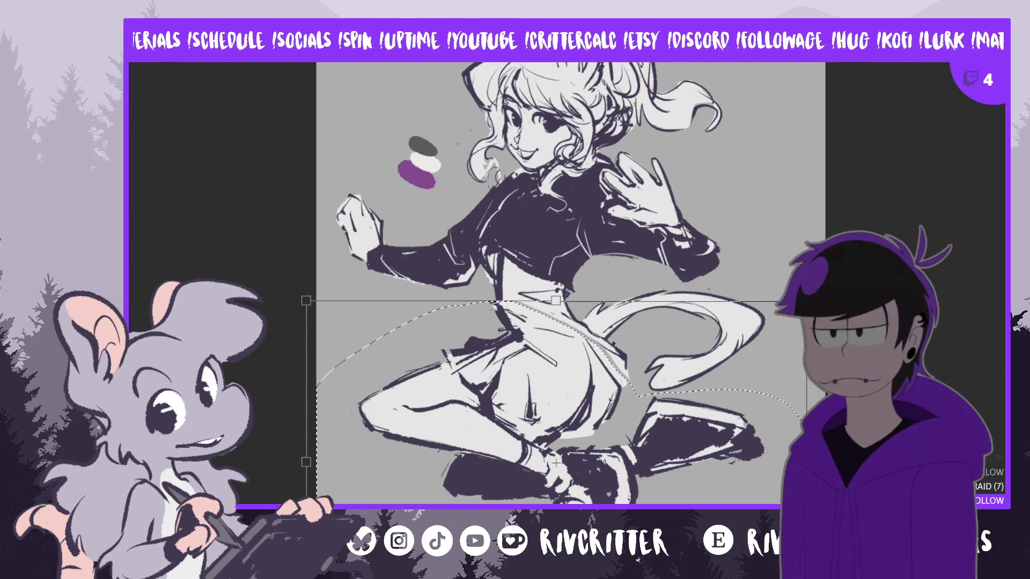
left_click_drag(556, 462, 561, 460)
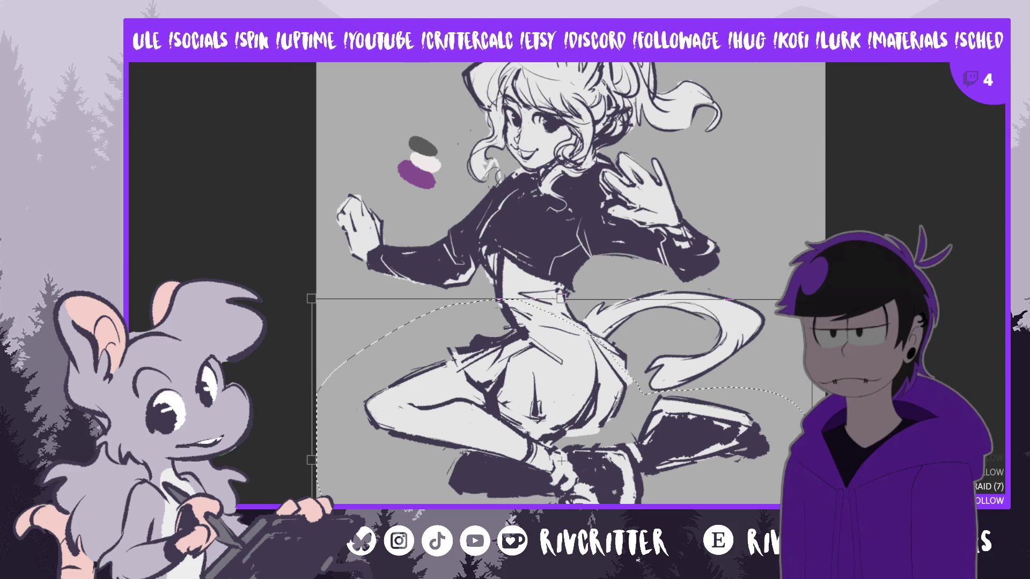
key("Return")
key("ctrl+d")
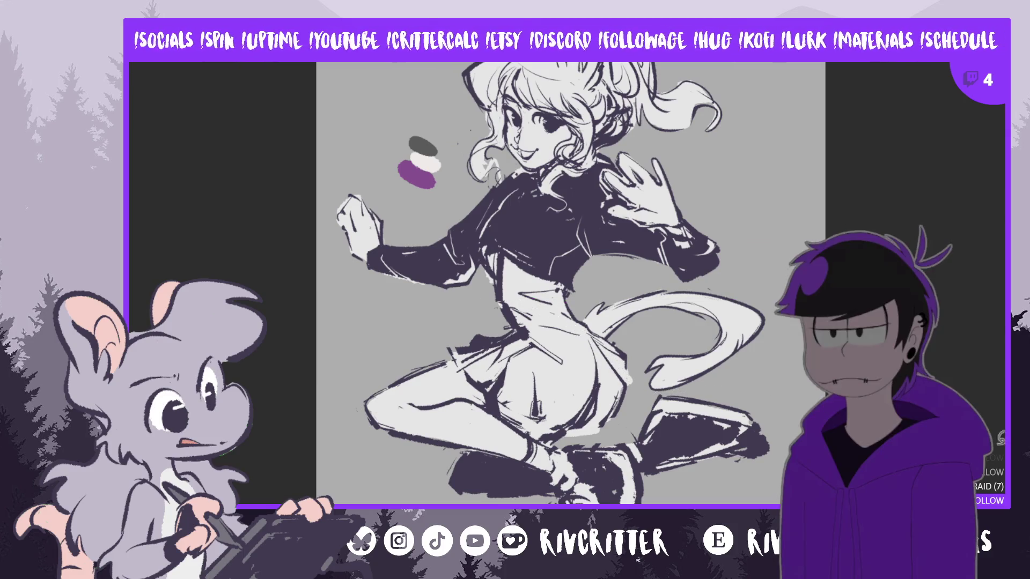
key("ctrl+minus")
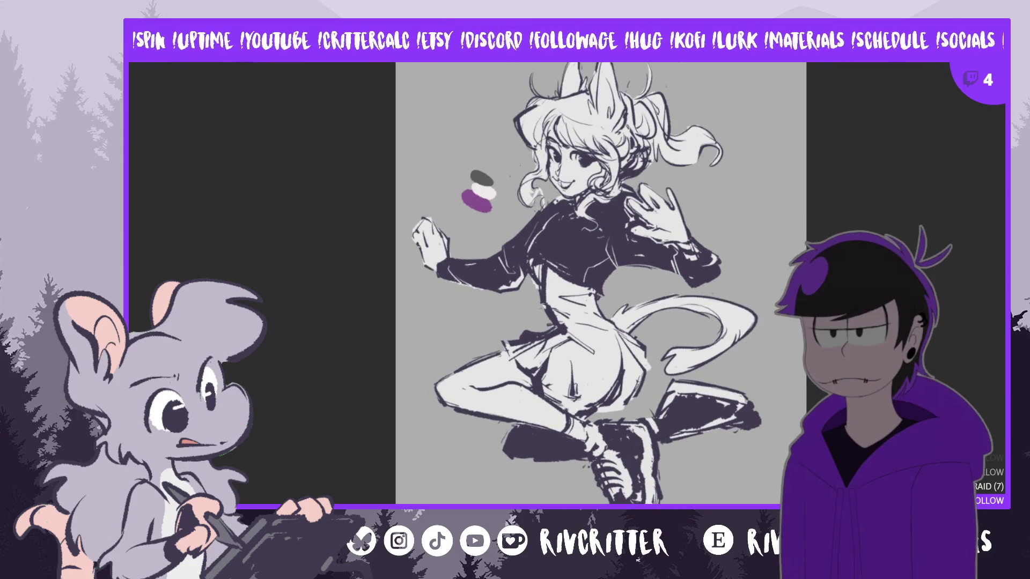
Nudge the figure right and move the three-tone swatch up beside the face
left_click_drag(608, 241, 619, 242)
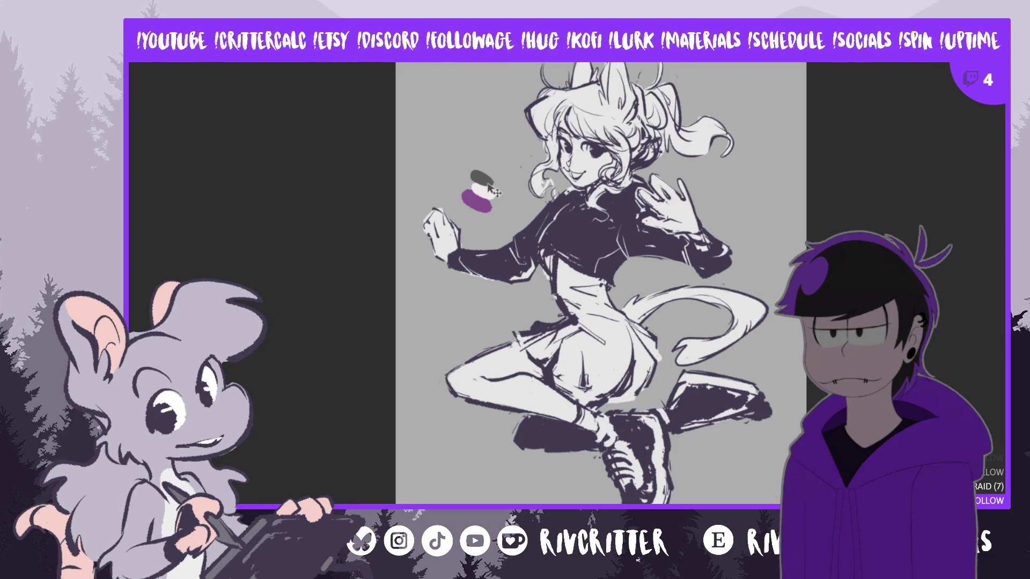
mouse_move(494, 191)
left_mouse_down()
mouse_move(504, 130)
mouse_move(503, 179)
mouse_move(504, 169)
left_mouse_up()
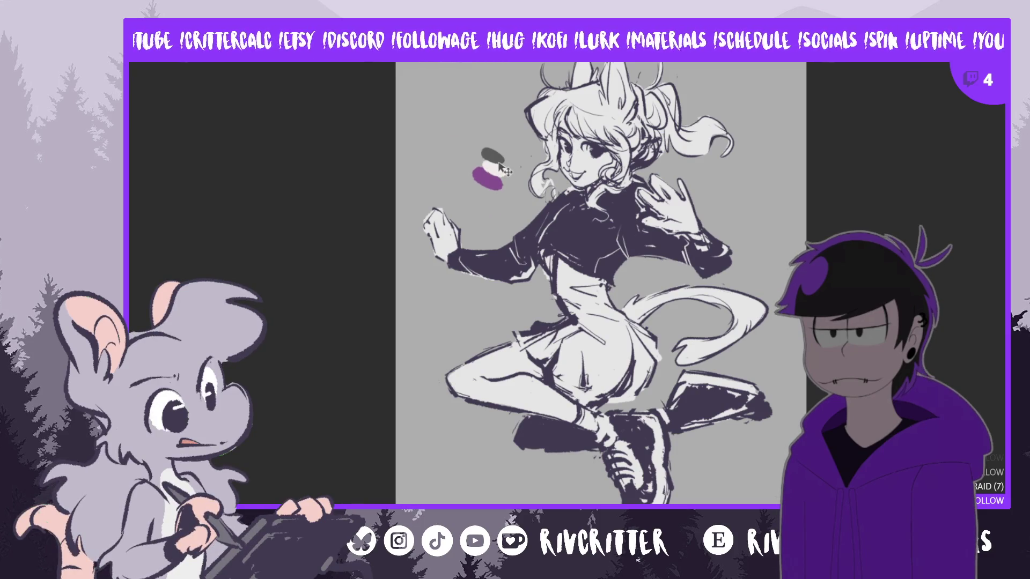